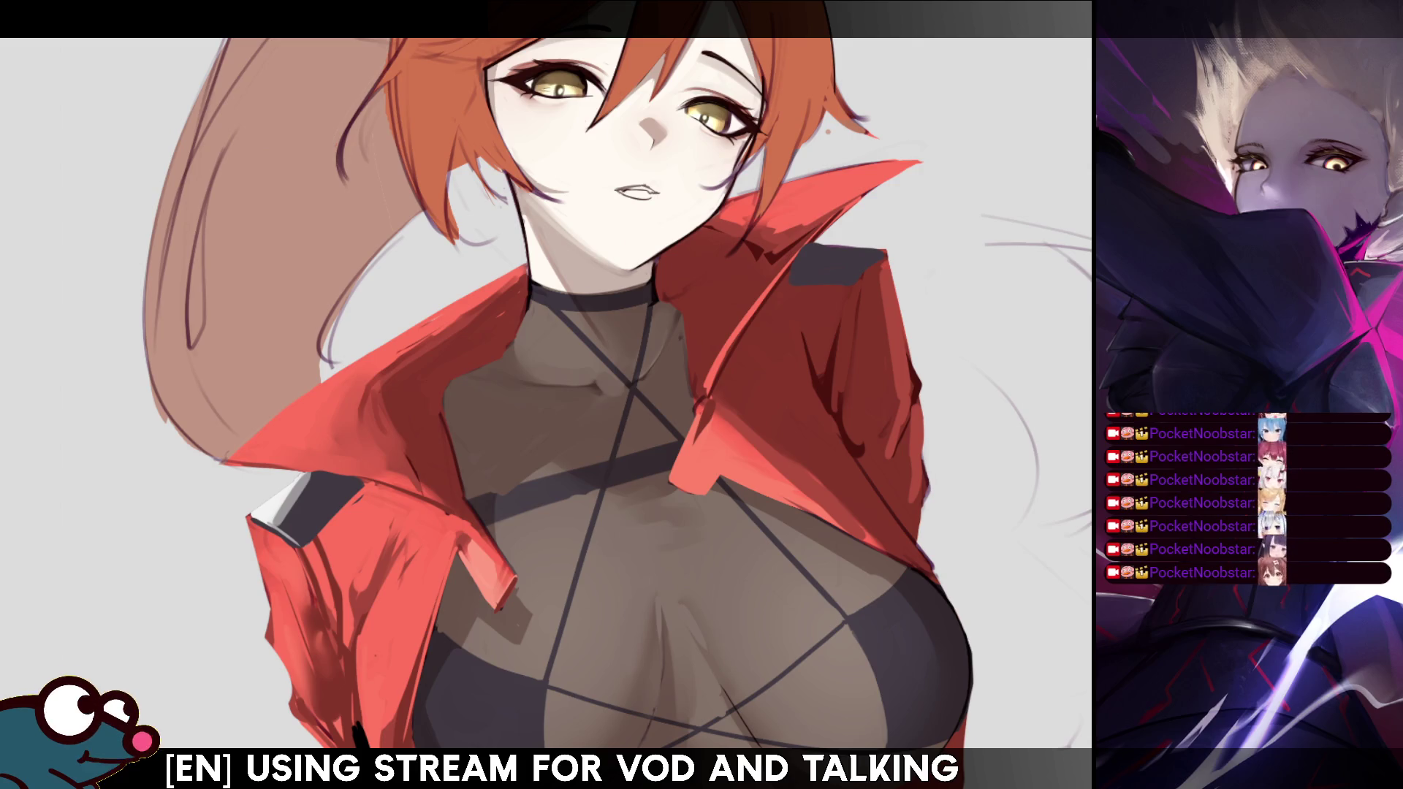
# Fit the whole canvas, zoom back in on the face, and repaint the mouth lines with small strokes.
pyautogui.hotkey('ctrl', '0')
pyautogui.hotkey('ctrl', '+')
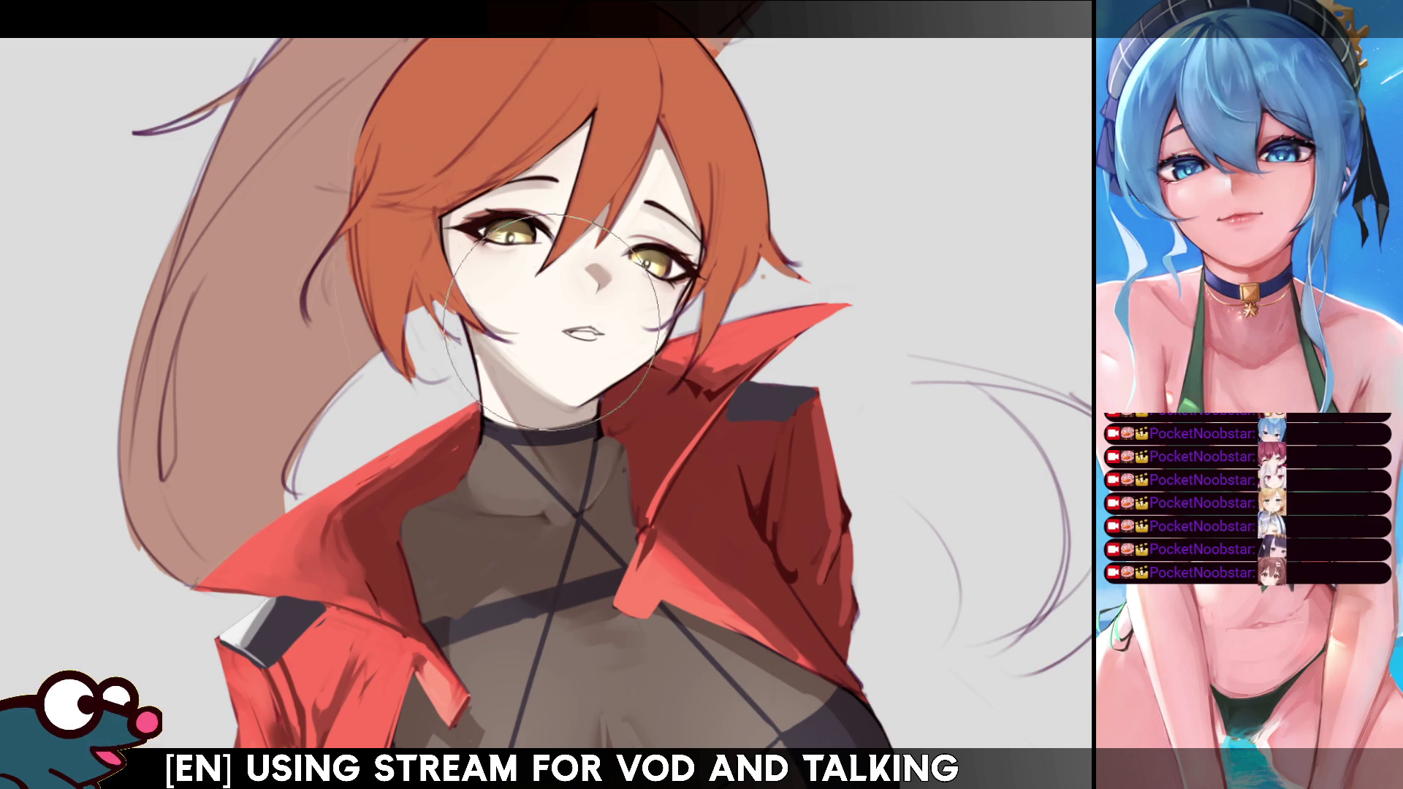
pyautogui.moveTo(555, 332)
pyautogui.mouseDown()
pyautogui.moveTo(606, 318)
pyautogui.moveTo(541, 312)
pyautogui.moveTo(618, 310)
pyautogui.mouseUp()
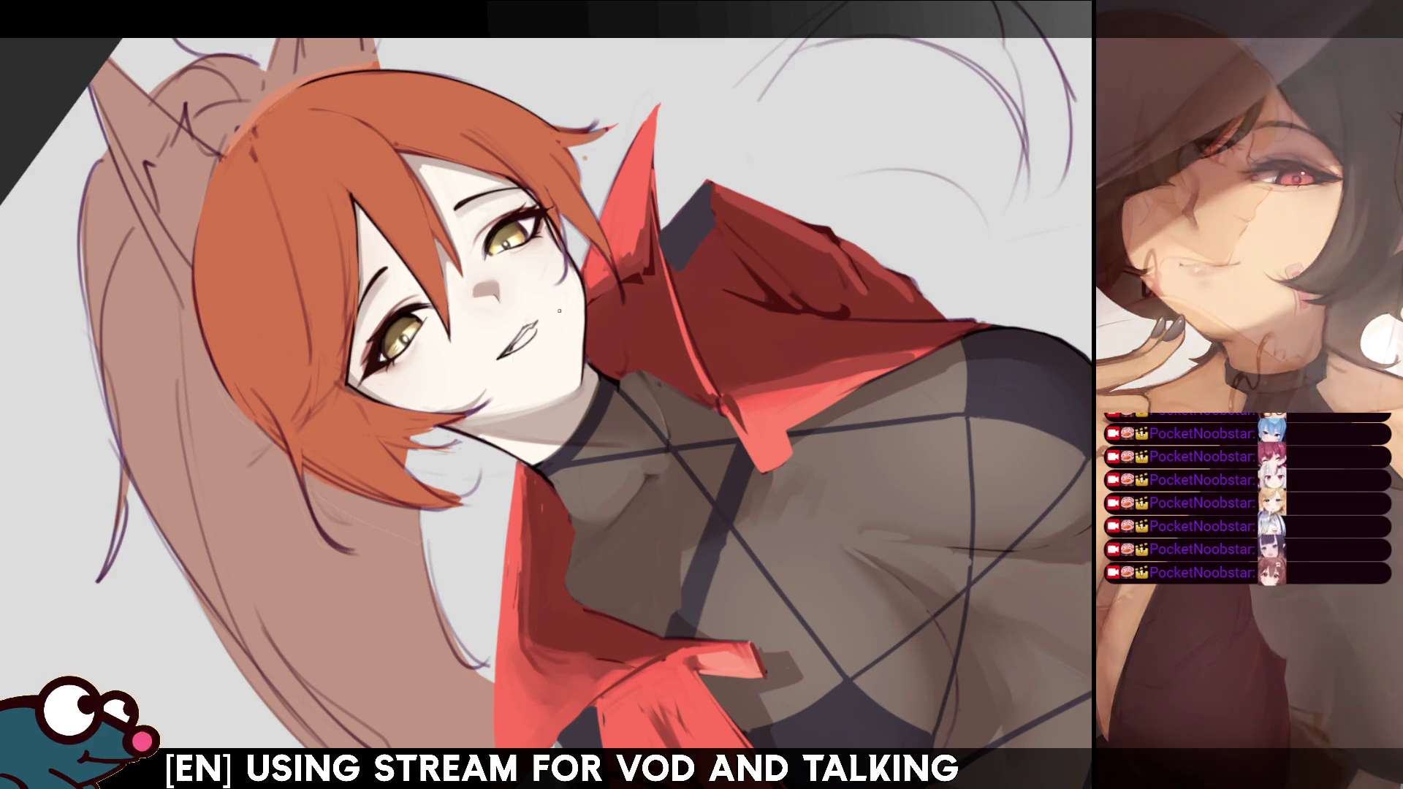
# Check the drawing in a mirrored view, brighten the teeth with a light stroke, and reset the view rotation.
pyautogui.press('m')
pyautogui.press('m')
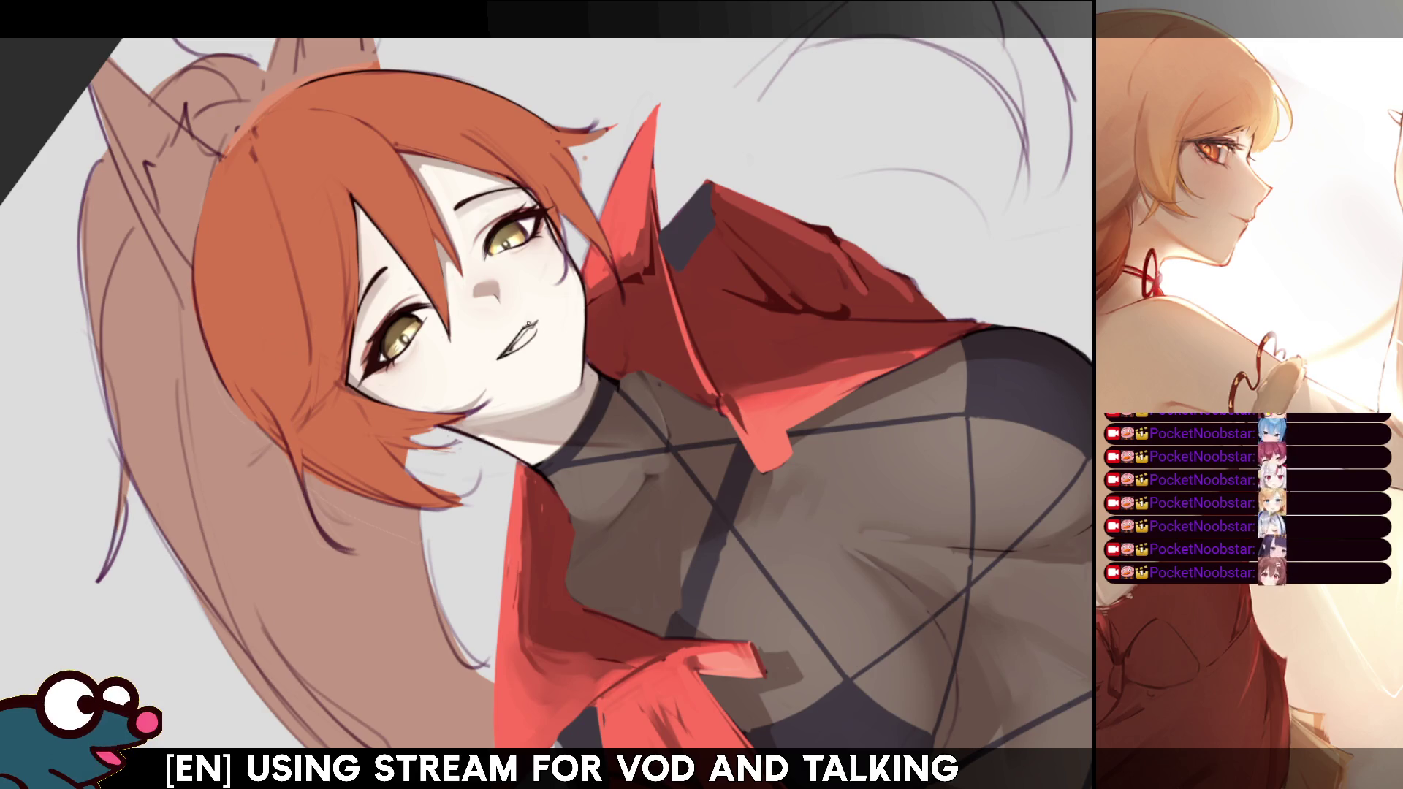
pyautogui.press('m')
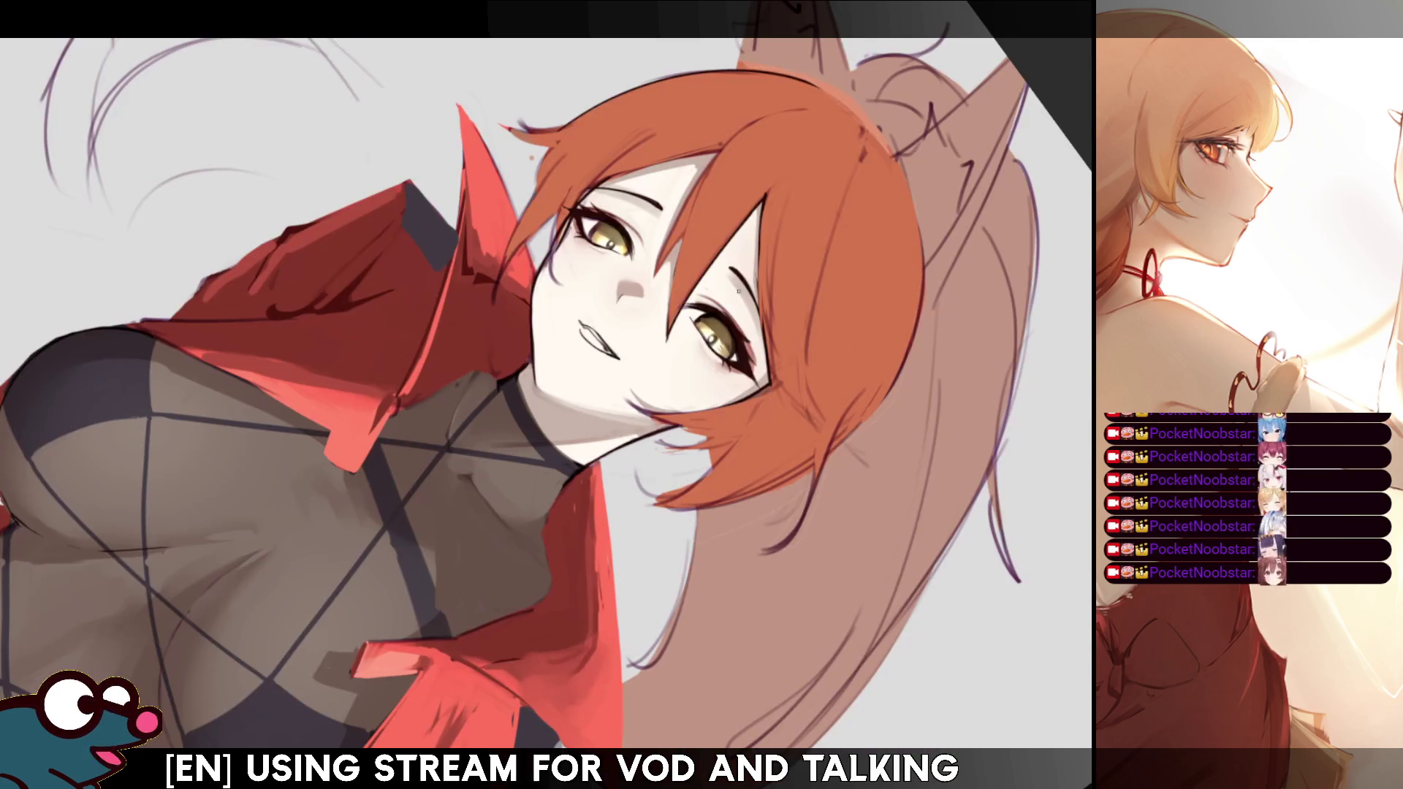
pyautogui.press('m')
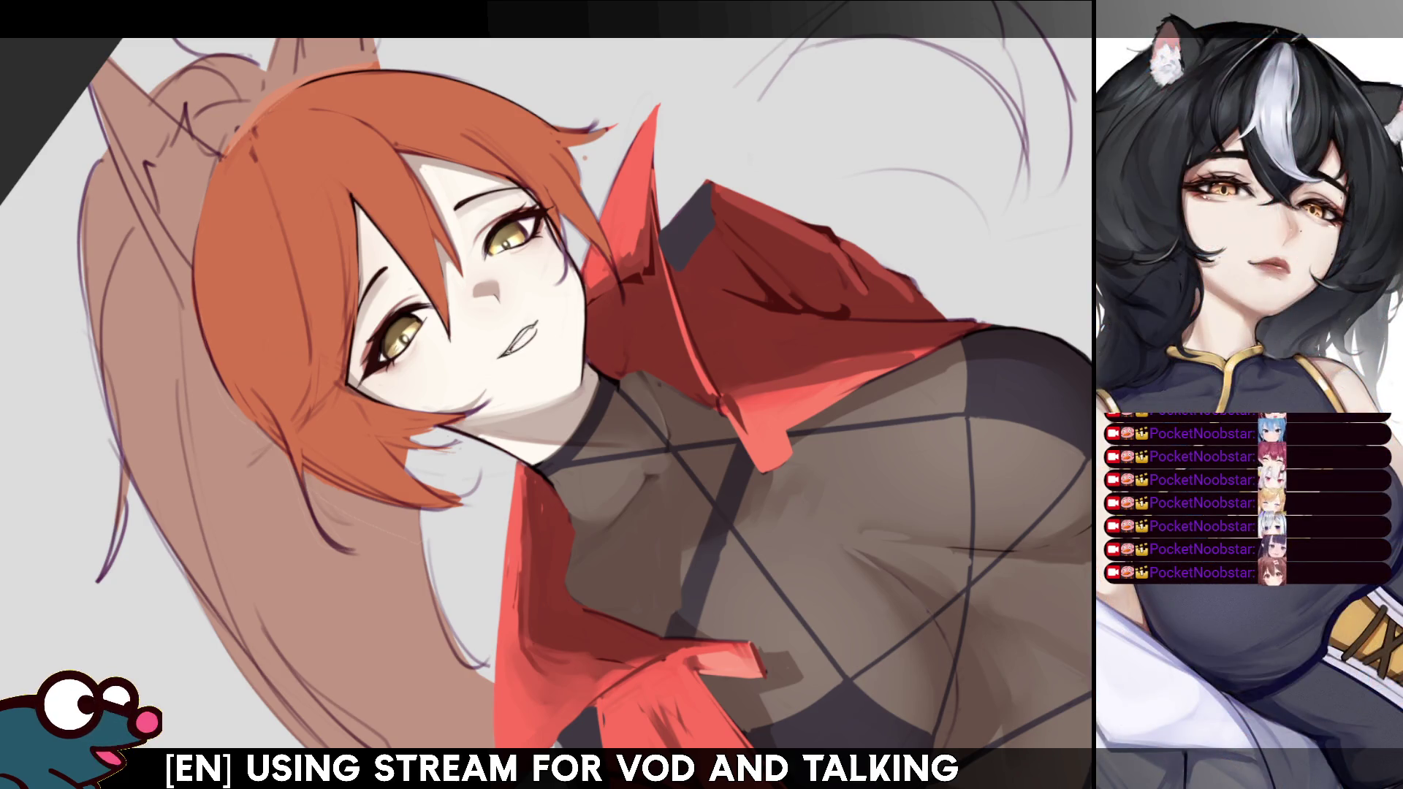
pyautogui.moveTo(520, 340); pyautogui.dragTo(509, 353)
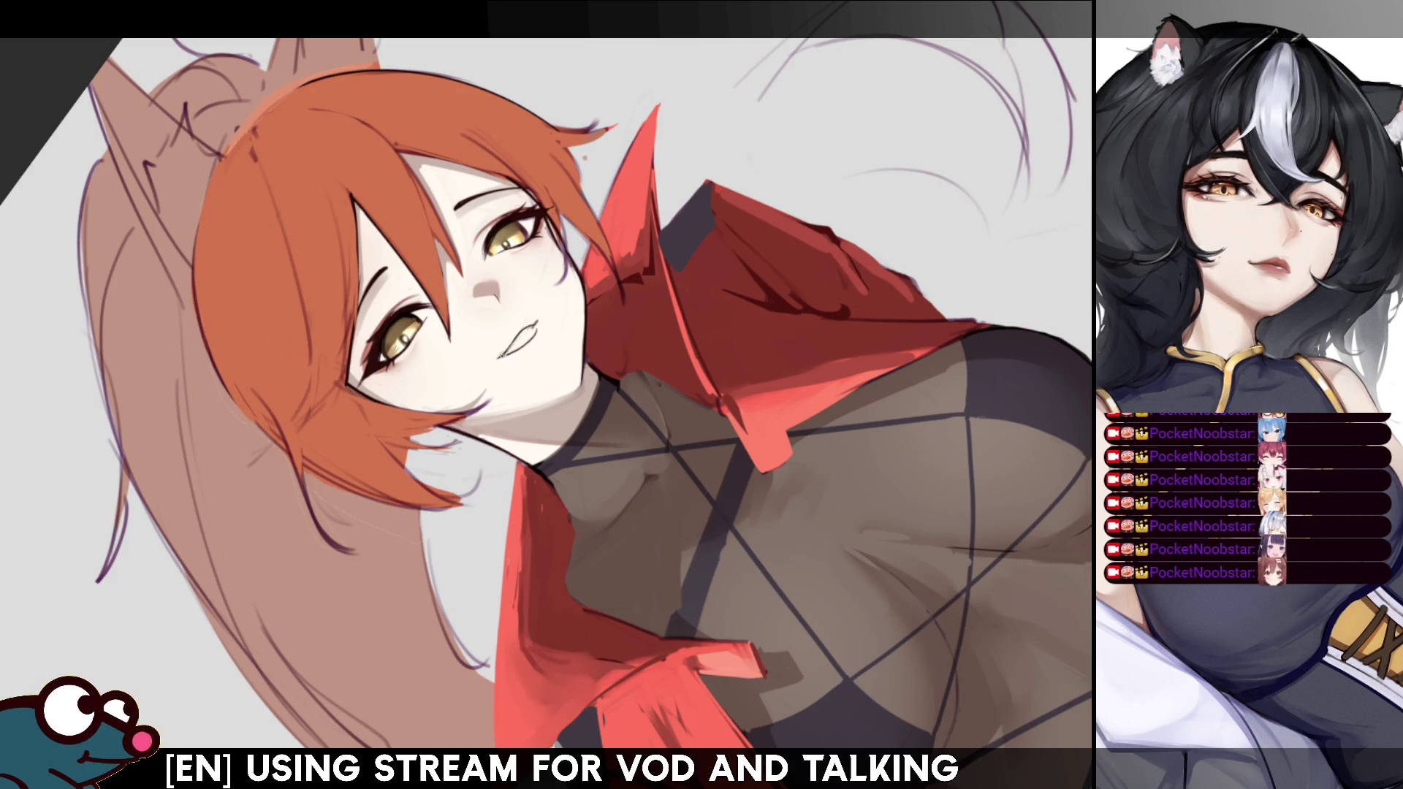
pyautogui.hotkey('ctrl', '@')
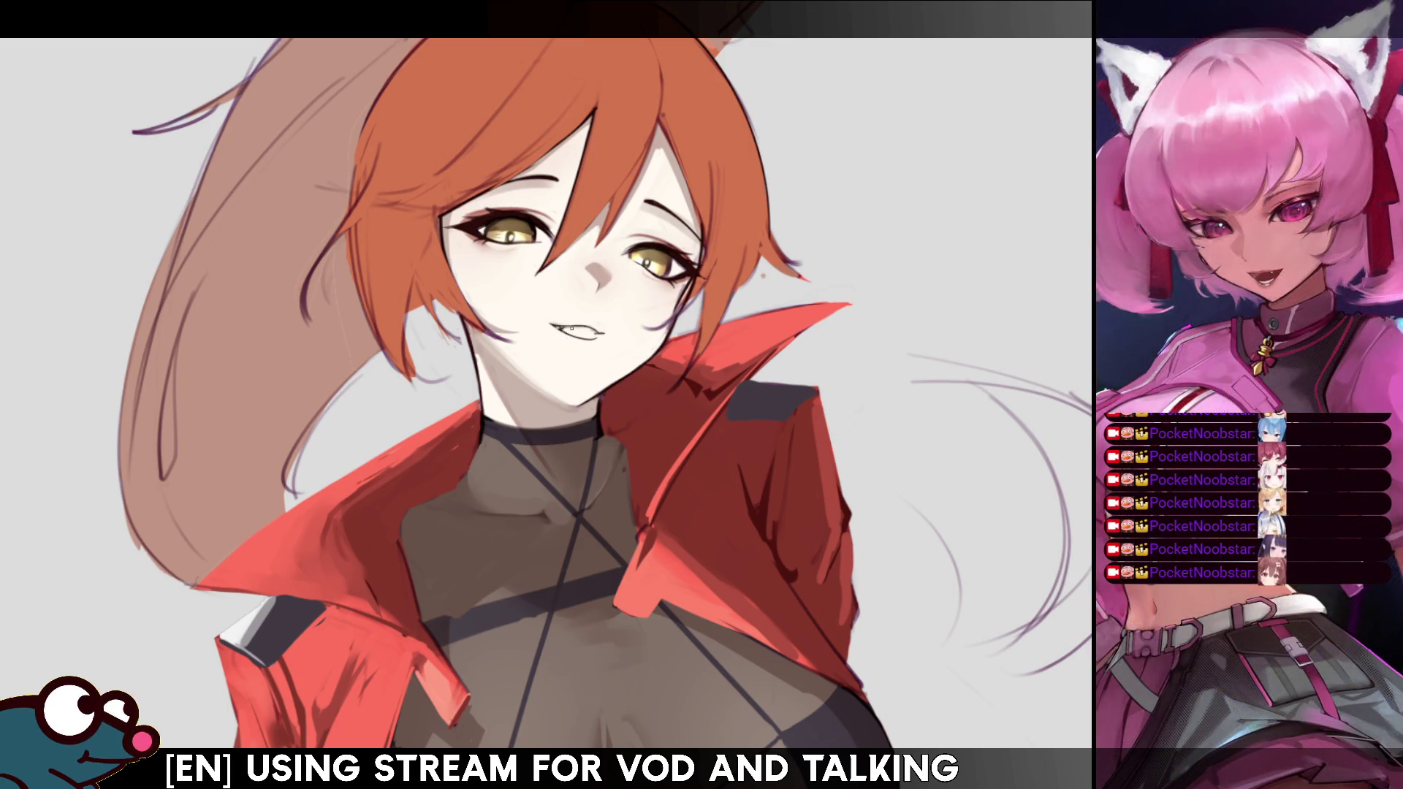
# Darken the left mouth corner and the teeth line, then mirror and rotate the view onto the face.
pyautogui.moveTo(555, 327); pyautogui.dragTo(567, 329)
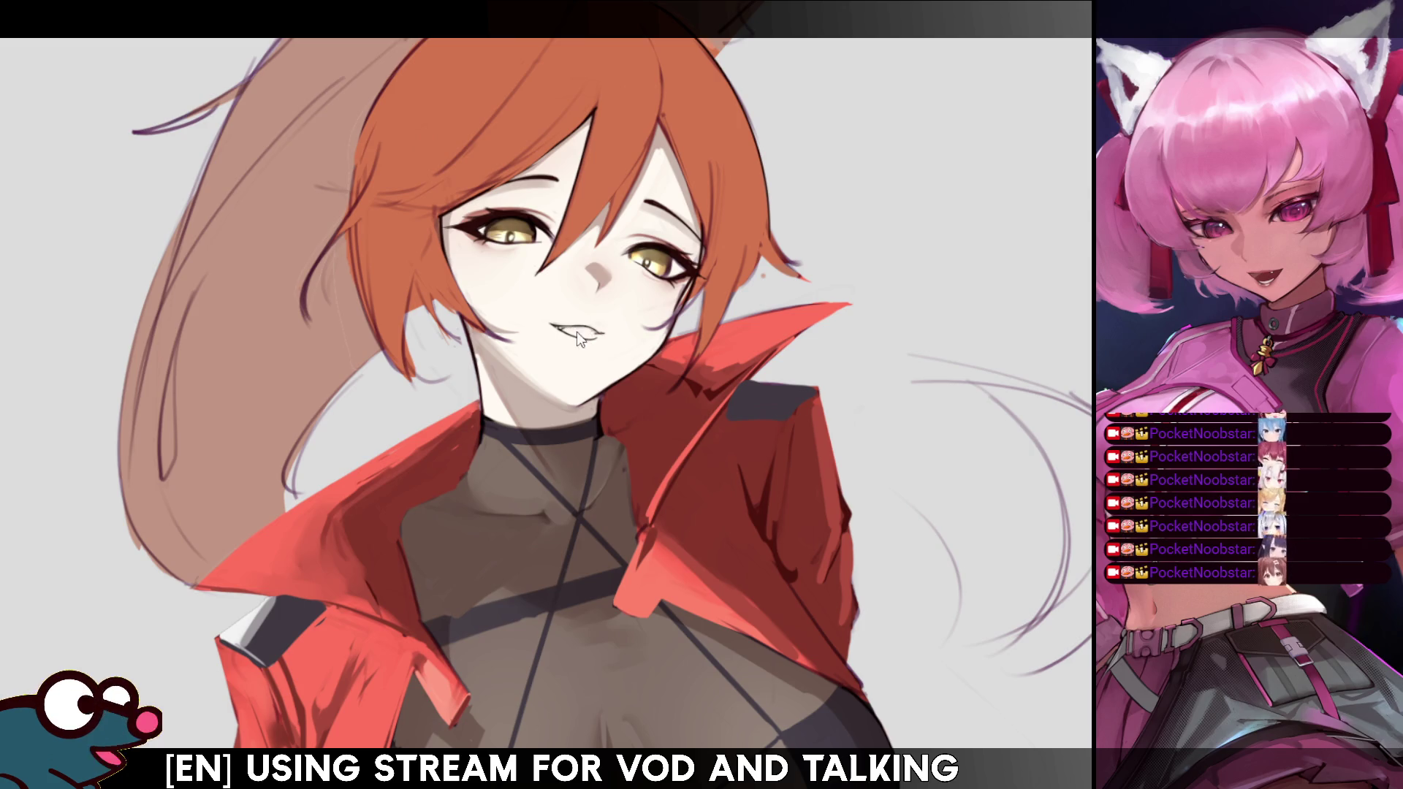
pyautogui.moveTo(569, 330); pyautogui.dragTo(593, 332)
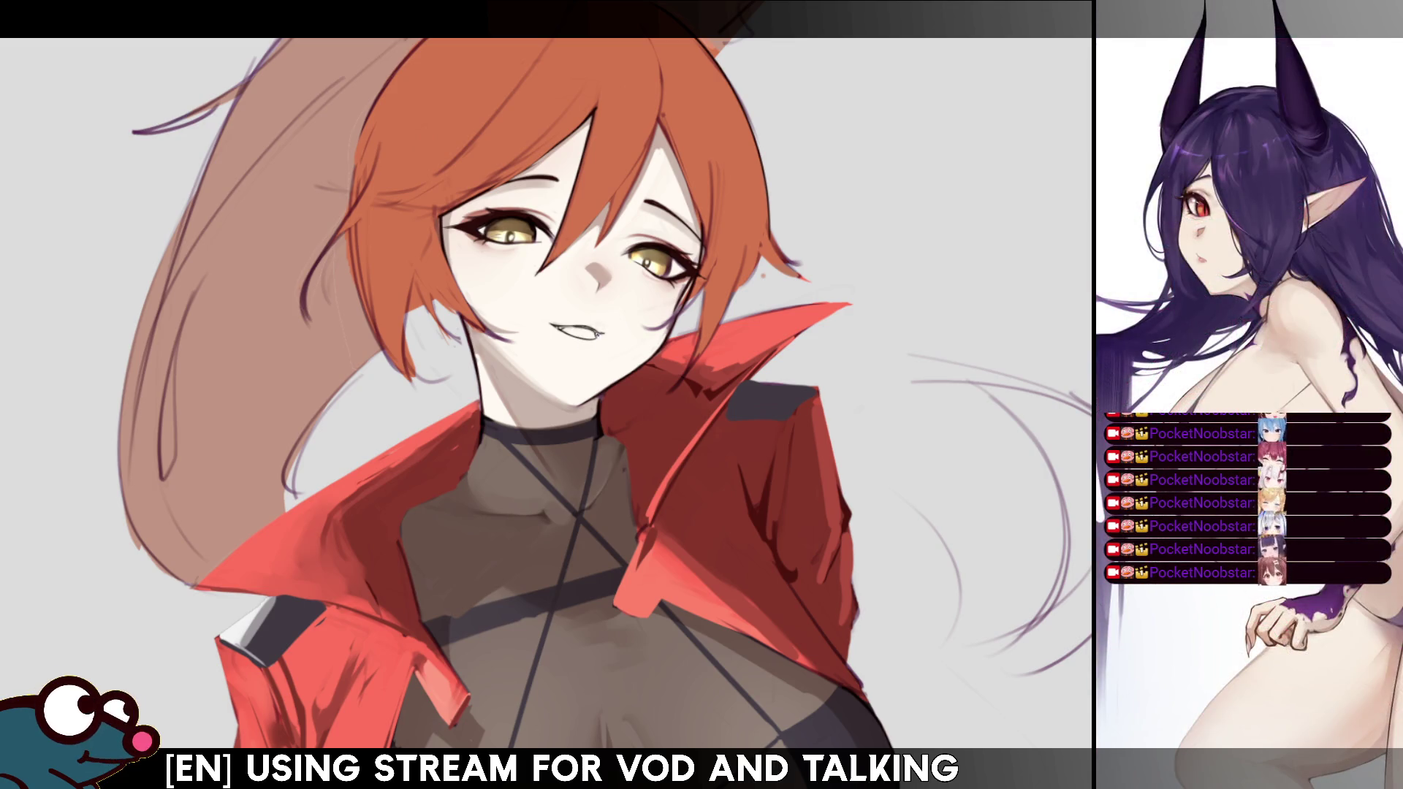
pyautogui.press('h')
pyautogui.press('h')
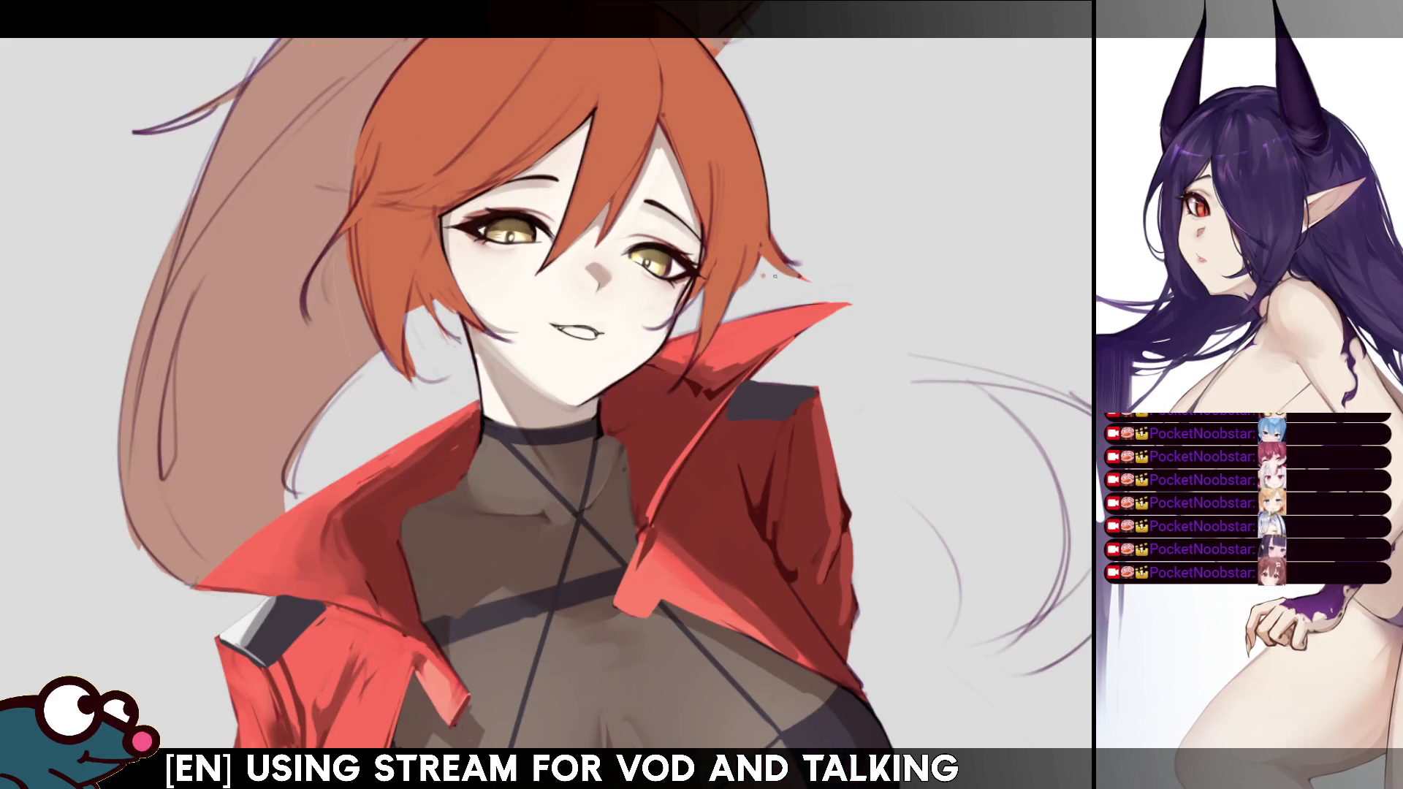
pyautogui.moveTo(658, 366); pyautogui.dragTo(555, 438)
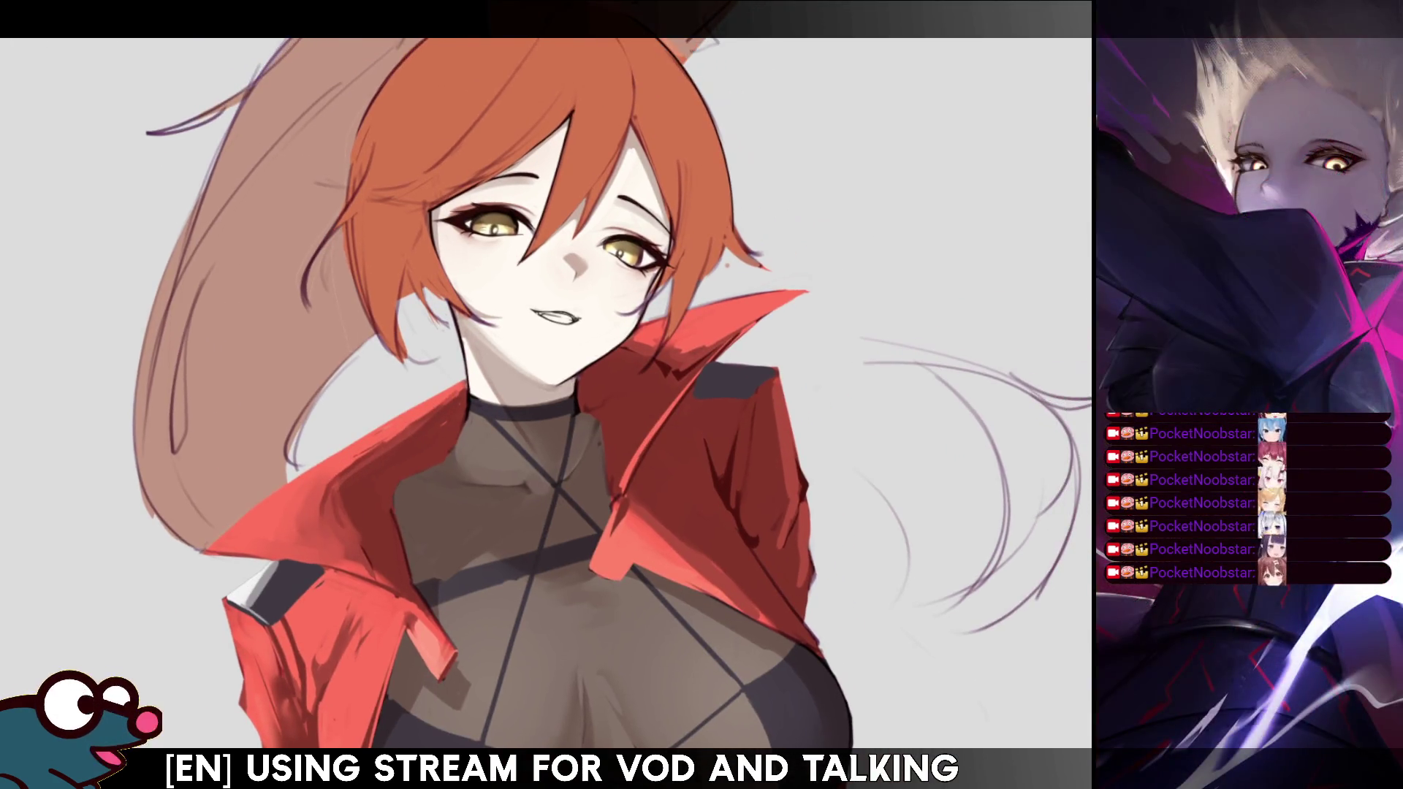
# Darken the lower lip, lighten the lips around the teeth, and start a lasso around the lips.
pyautogui.press('h')
pyautogui.press('h')
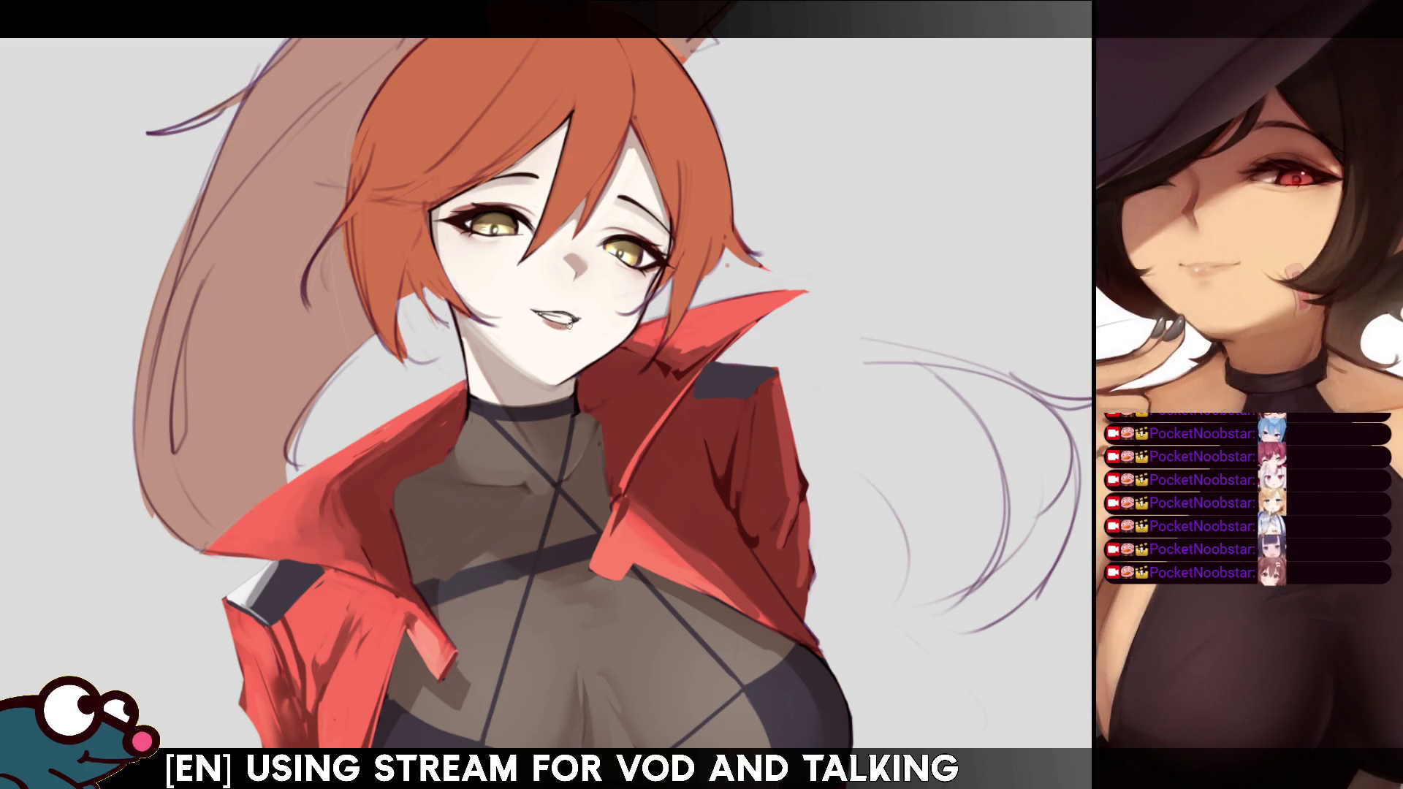
pyautogui.moveTo(551, 322); pyautogui.dragTo(574, 324)
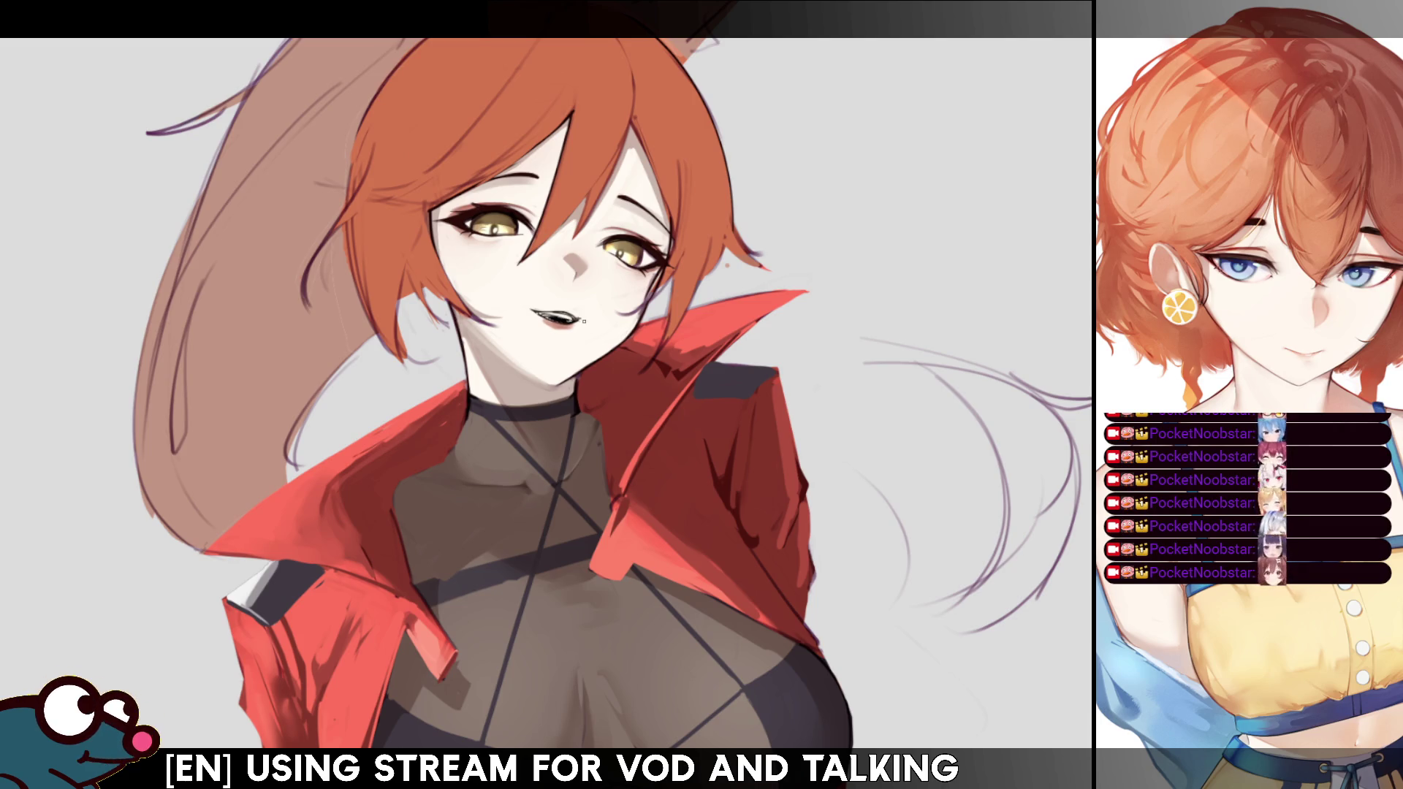
pyautogui.moveTo(584, 321); pyautogui.dragTo(555, 320)
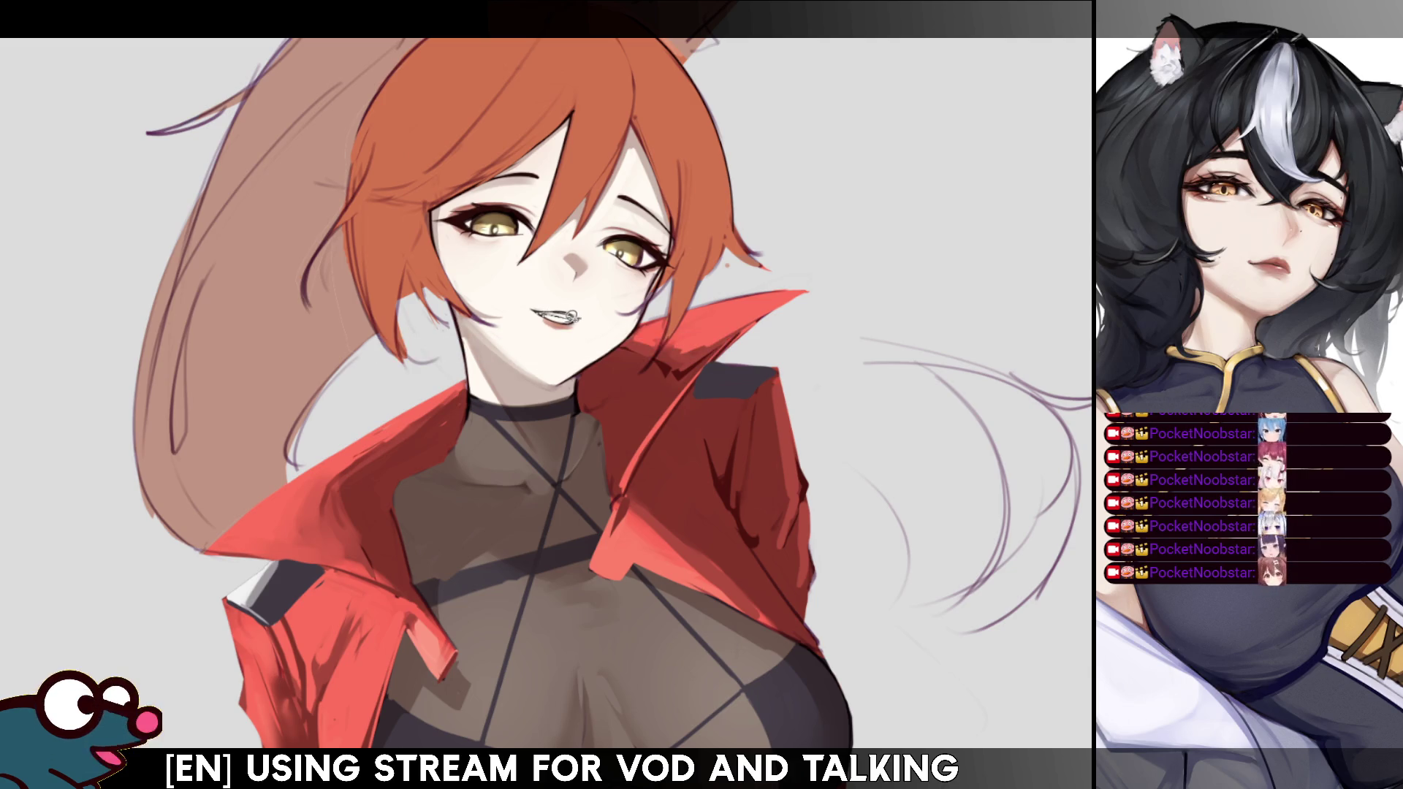
pyautogui.moveTo(570, 313); pyautogui.dragTo(557, 315)
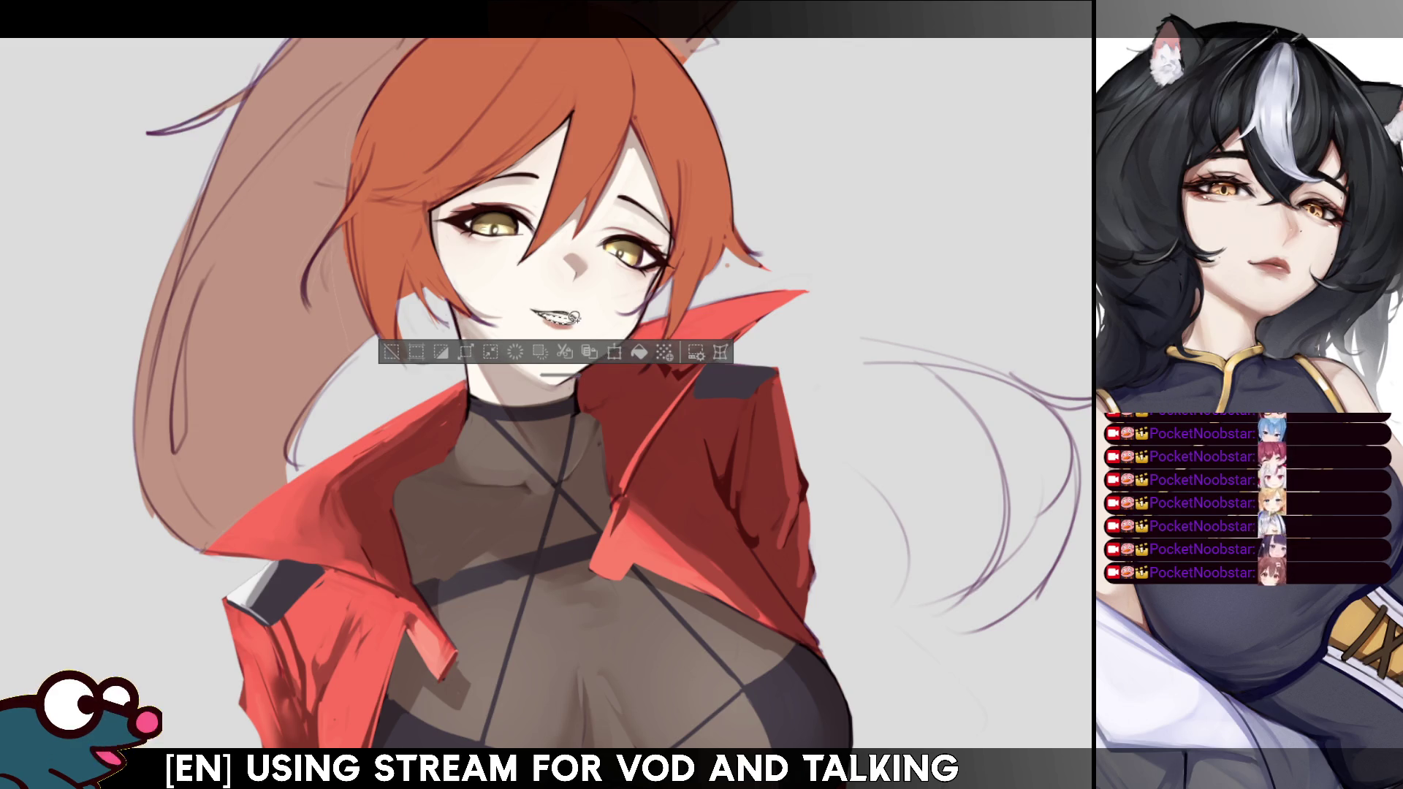
# Redraw and enlarge the lasso around the mouth, then deselect it after the edit.
pyautogui.moveTo(573, 315); pyautogui.dragTo(596, 312)
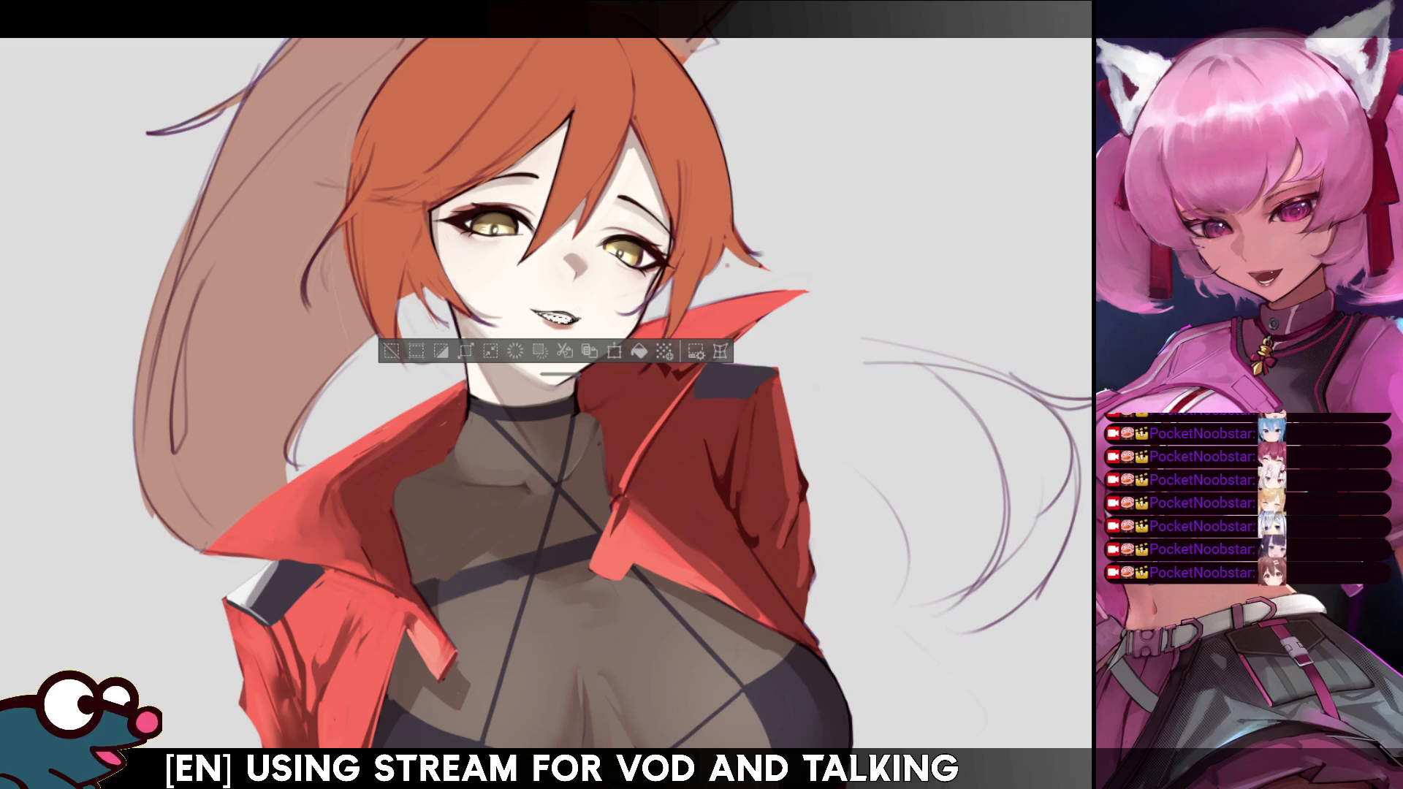
pyautogui.moveTo(559, 321); pyautogui.dragTo(548, 373)
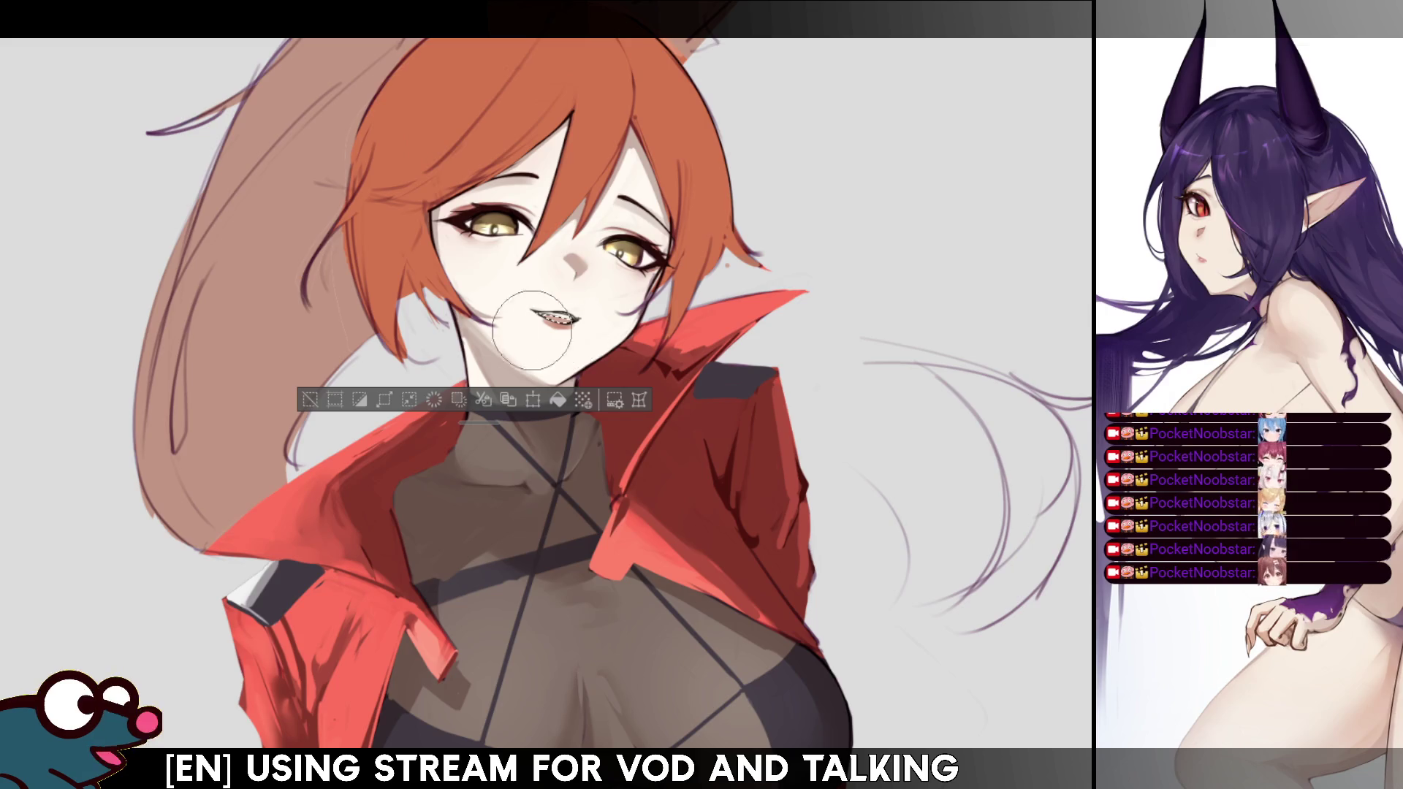
pyautogui.hotkey('ctrl', 'd')
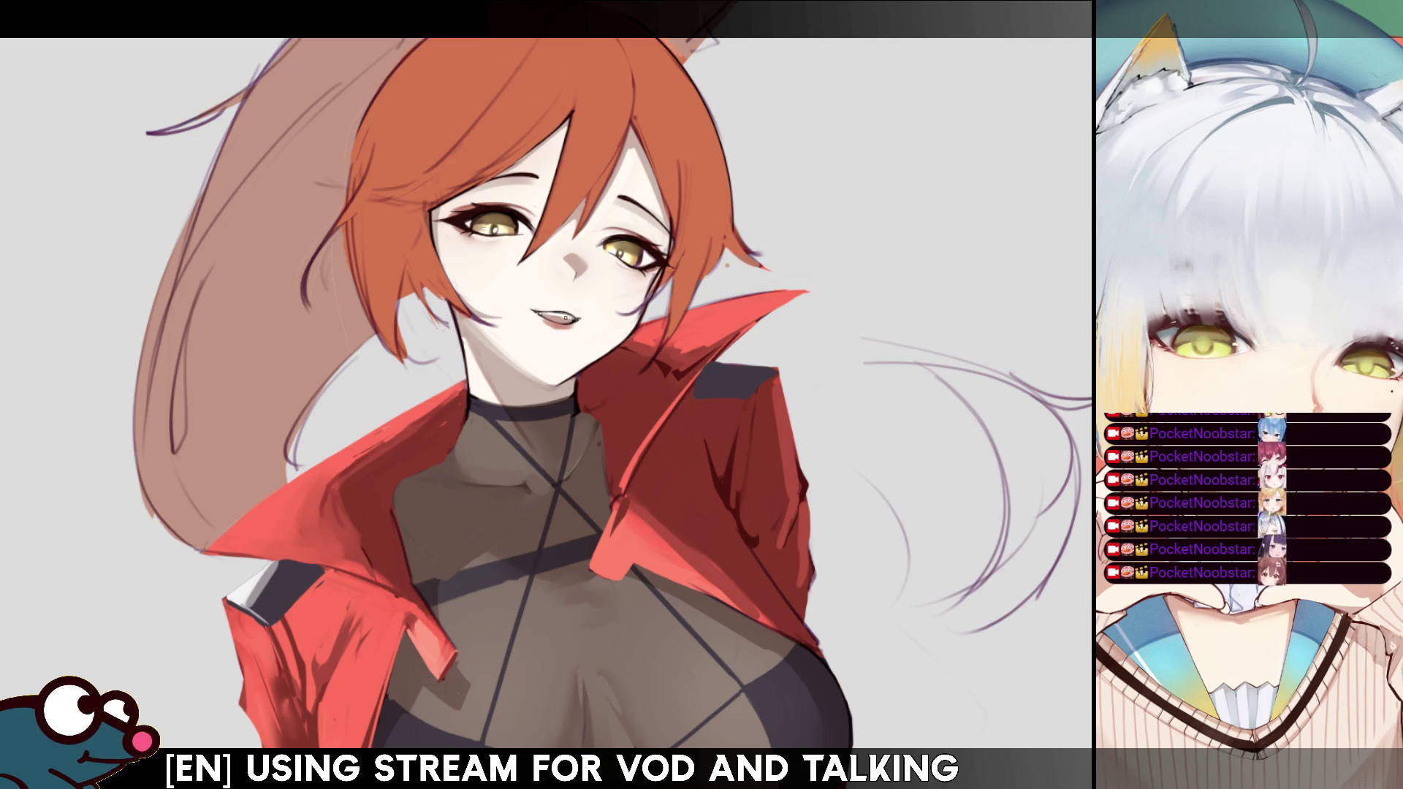
# Paint white strokes over the teeth, checking them in a mirrored view and flipping back.
pyautogui.moveTo(554, 315); pyautogui.dragTo(569, 315)
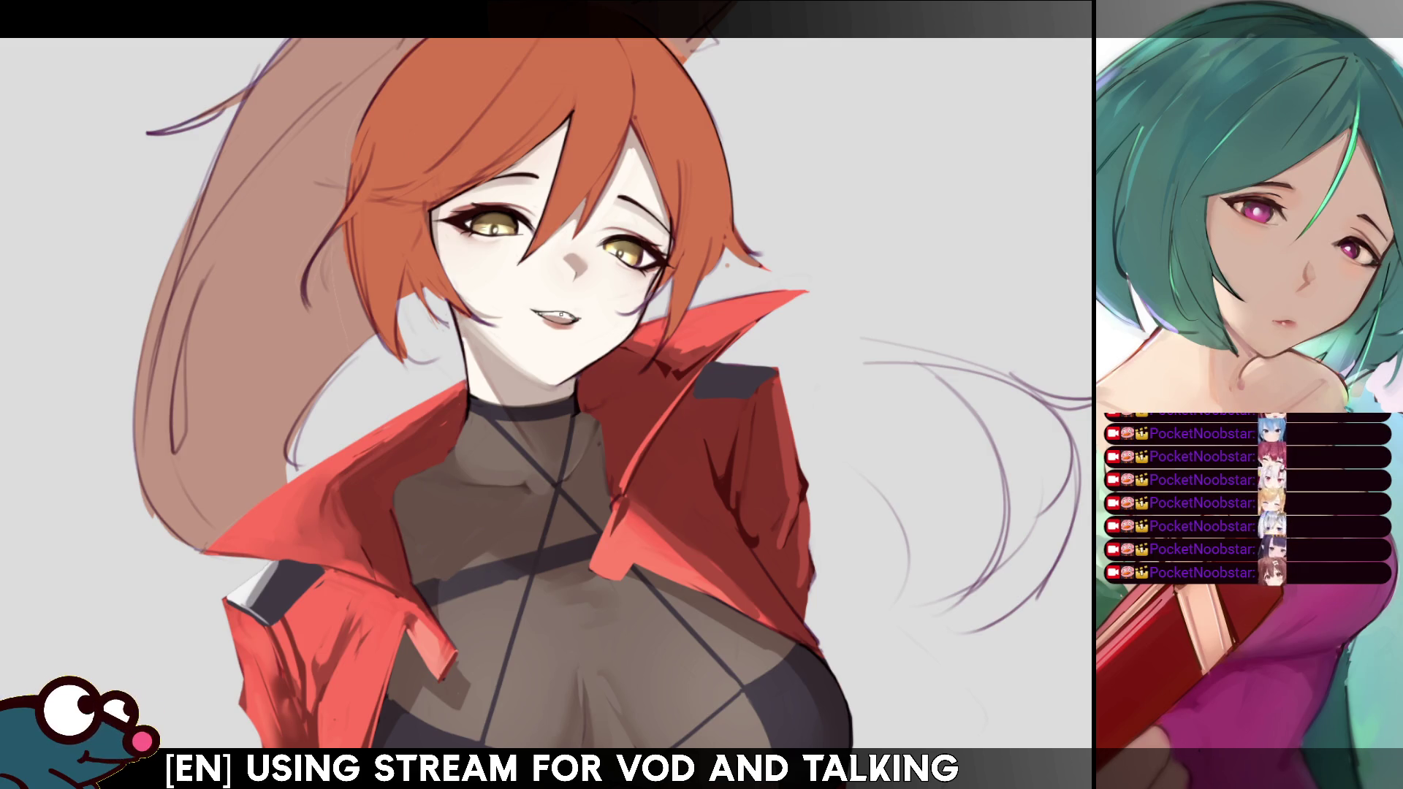
pyautogui.press('h')
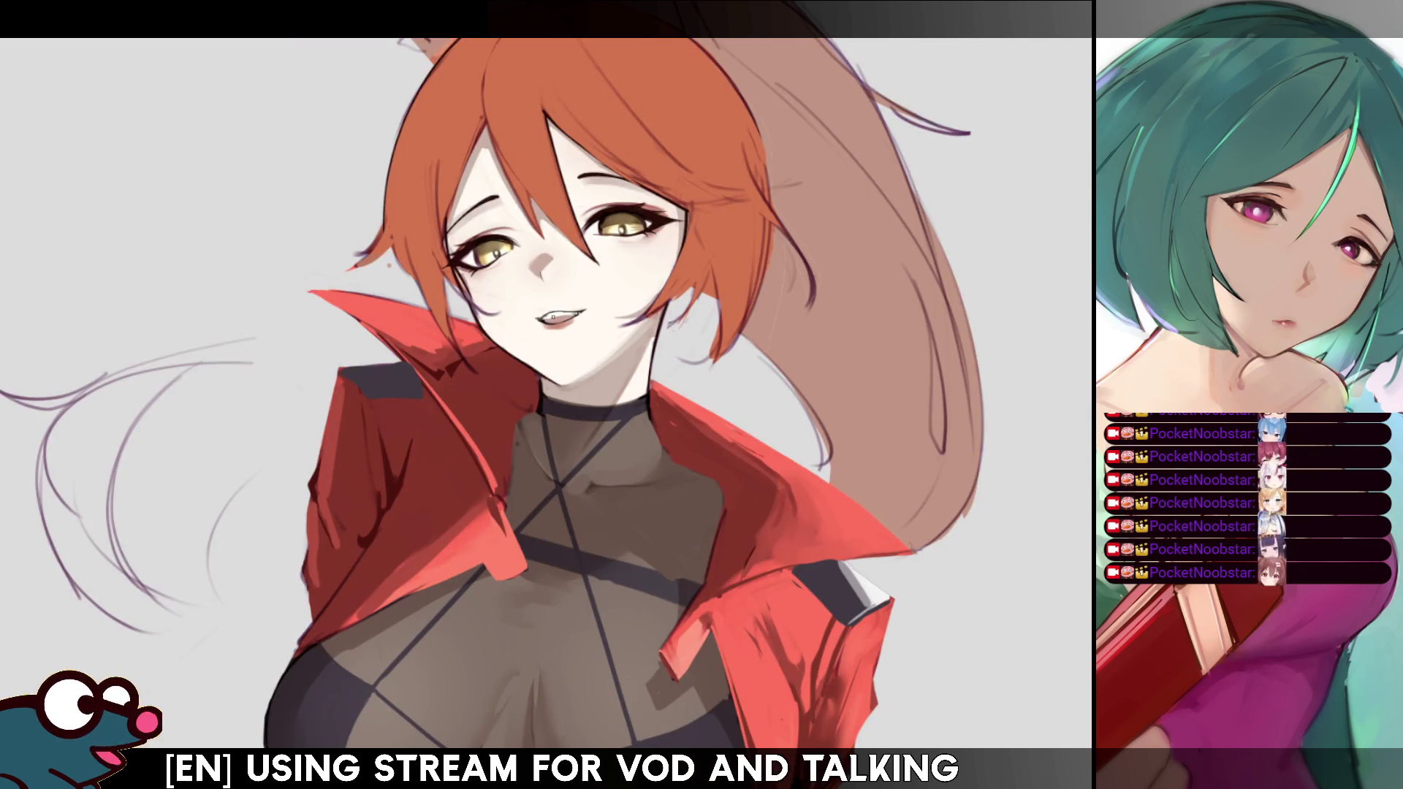
pyautogui.moveTo(554, 316); pyautogui.dragTo(544, 318)
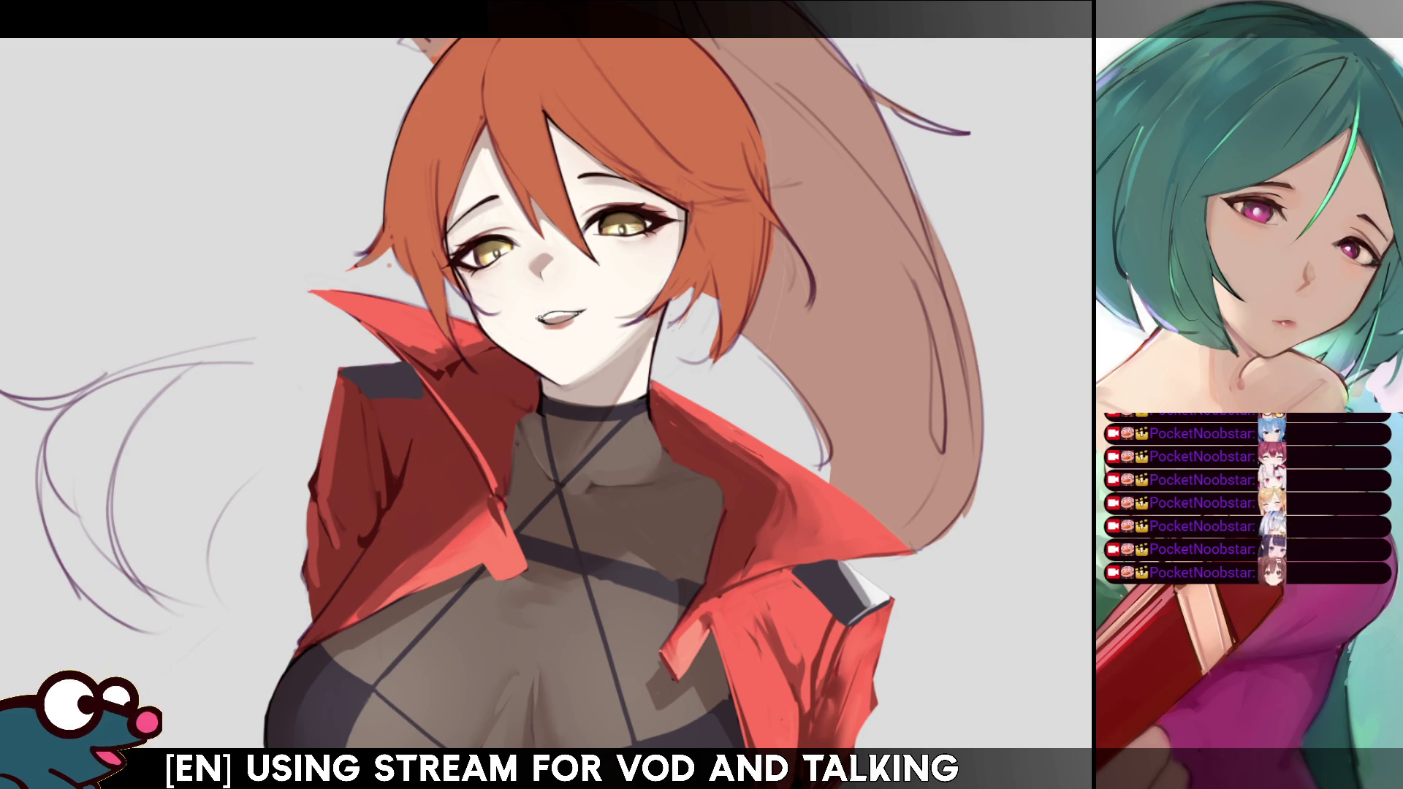
pyautogui.press('h')
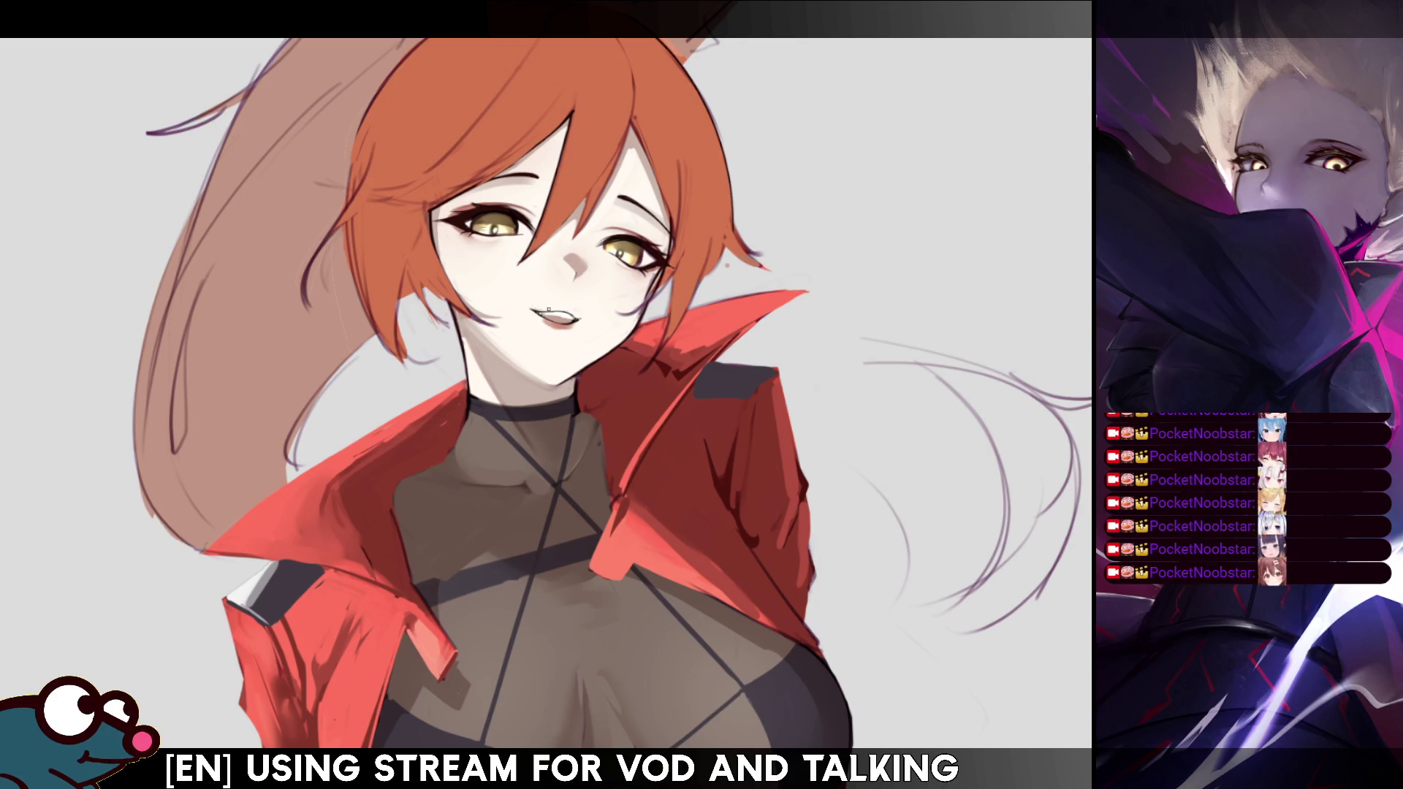
# Darken the upper lip line and tap a small dot at the lip corner.
pyautogui.press('h')
pyautogui.press('h')
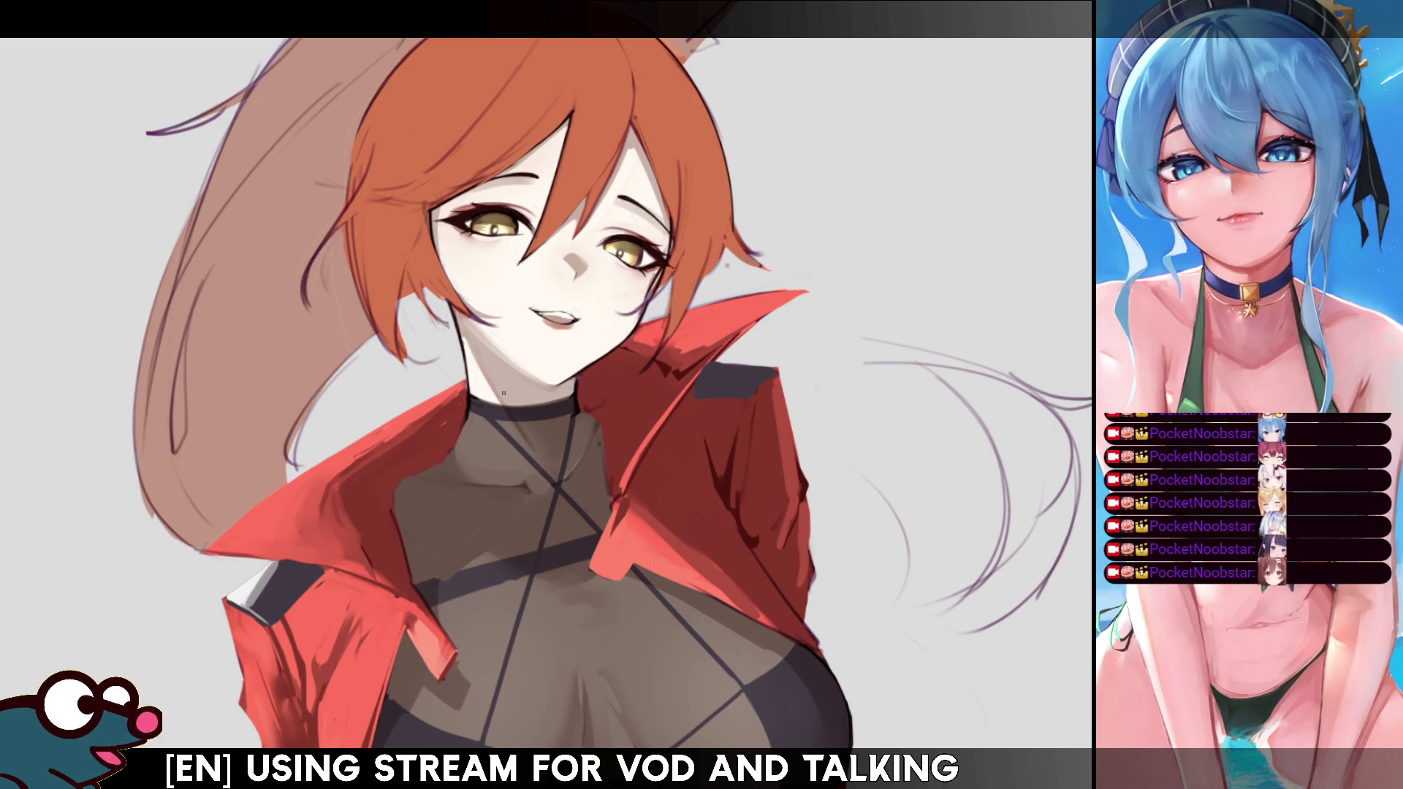
pyautogui.moveTo(541, 312); pyautogui.dragTo(572, 311)
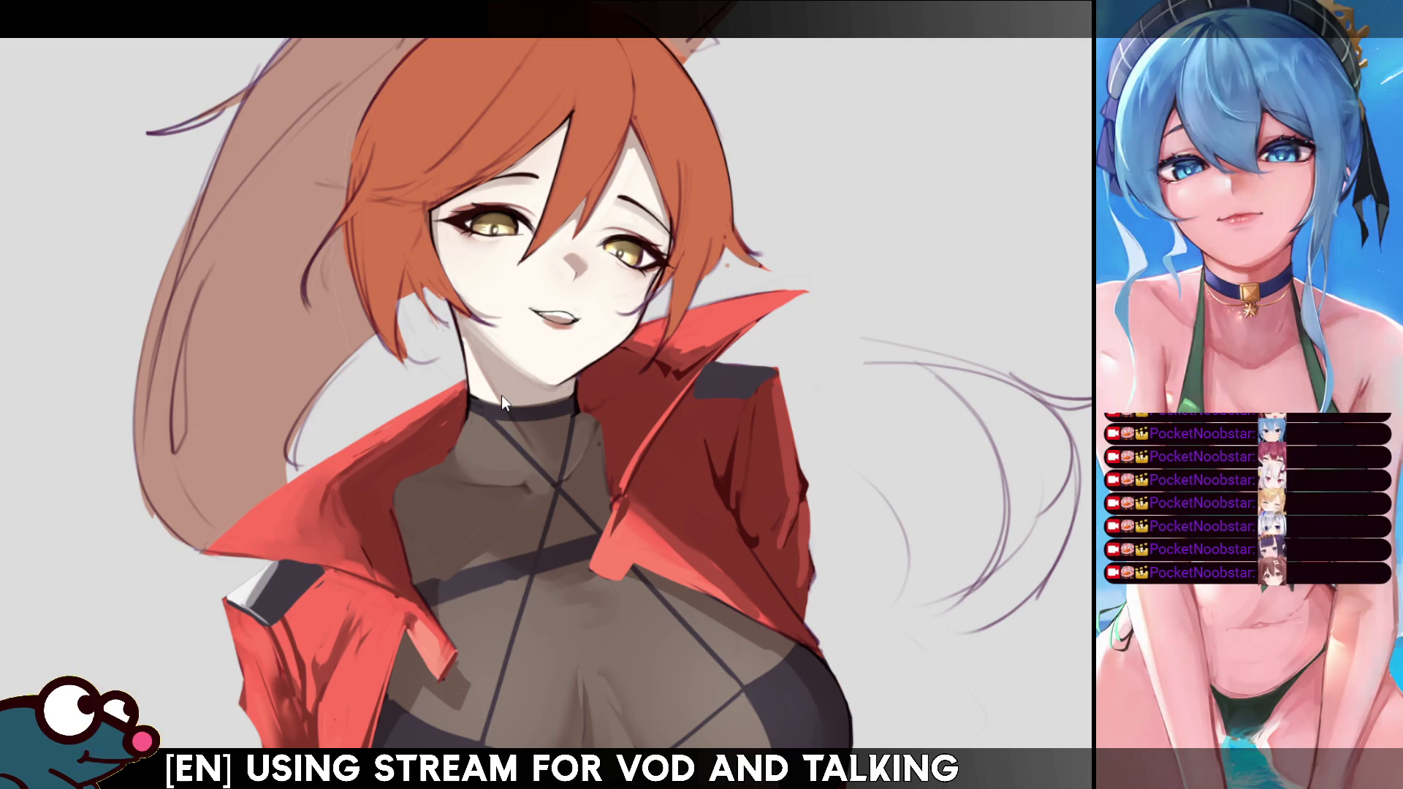
pyautogui.click(538, 317)
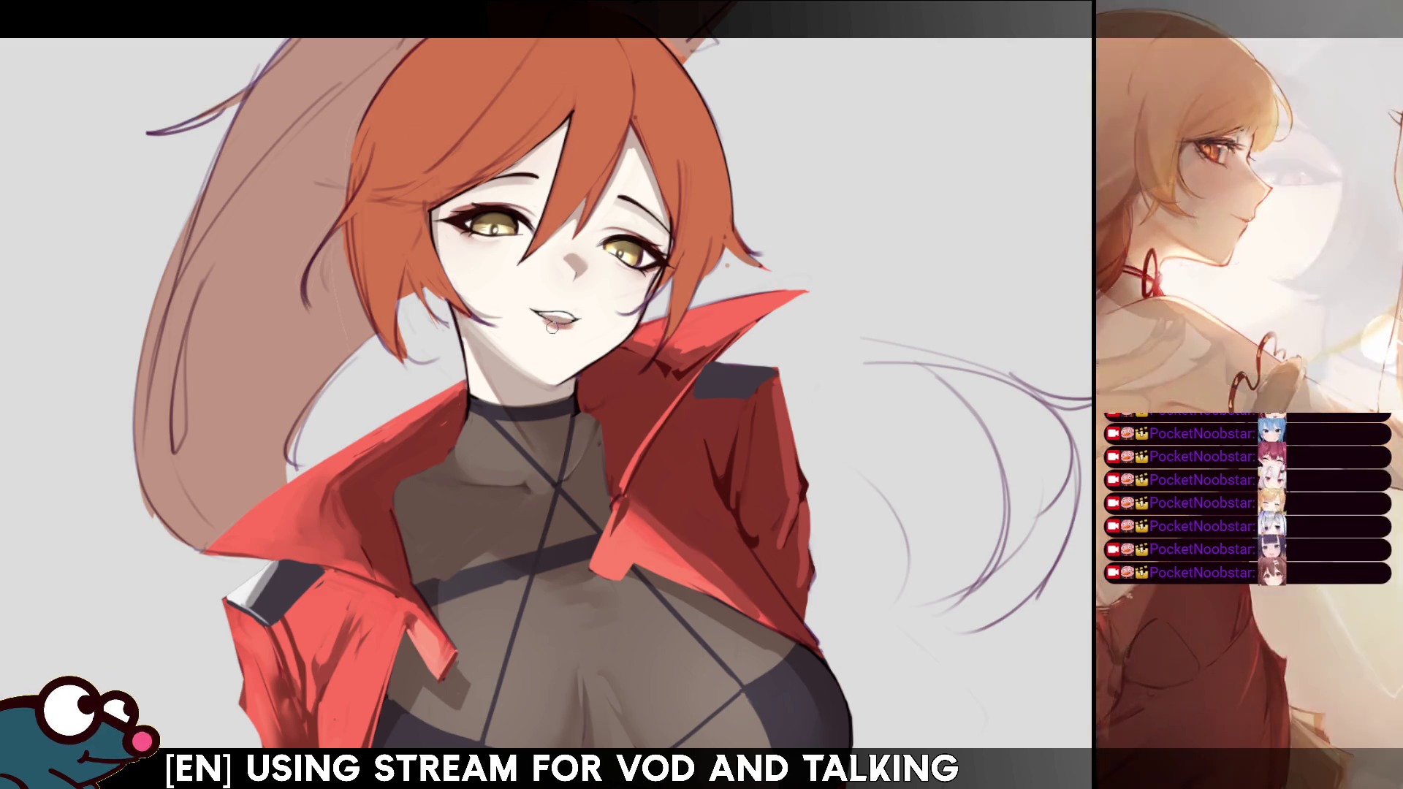
# Repaint the lips with small tonal strokes to define the parted mouth and teeth, checking mirrored.
pyautogui.moveTo(539, 322); pyautogui.dragTo(566, 323)
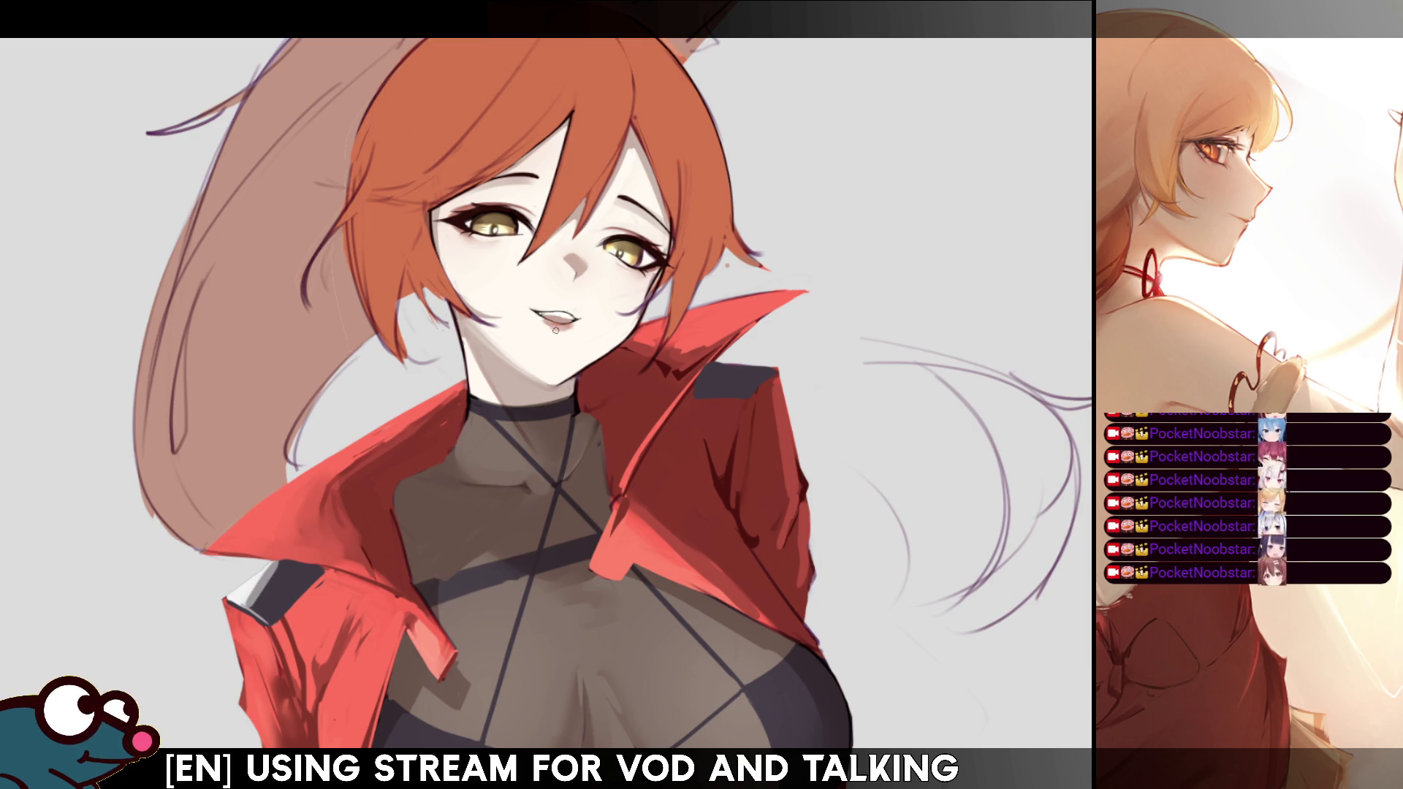
pyautogui.moveTo(554, 326); pyautogui.dragTo(569, 326)
pyautogui.press('h')
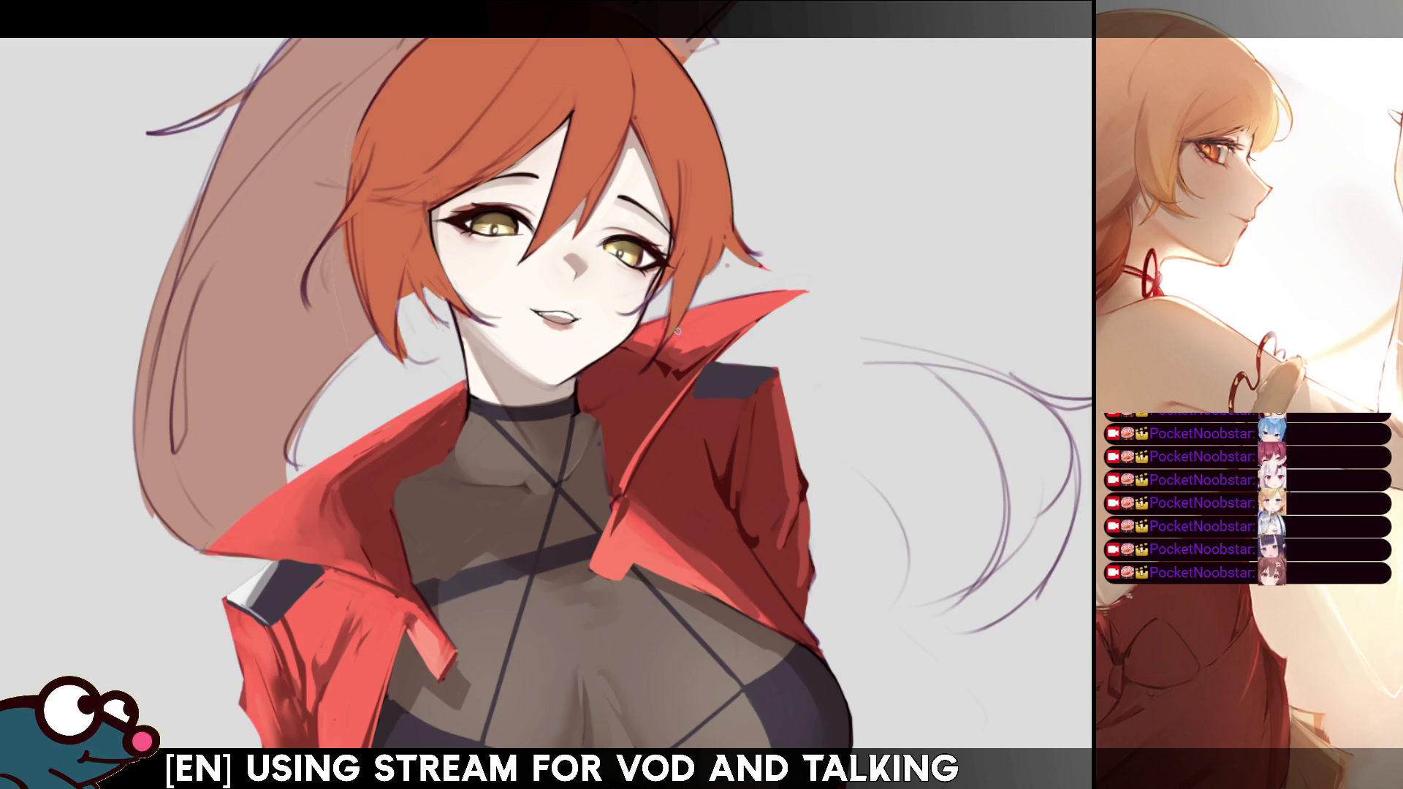
pyautogui.press('h')
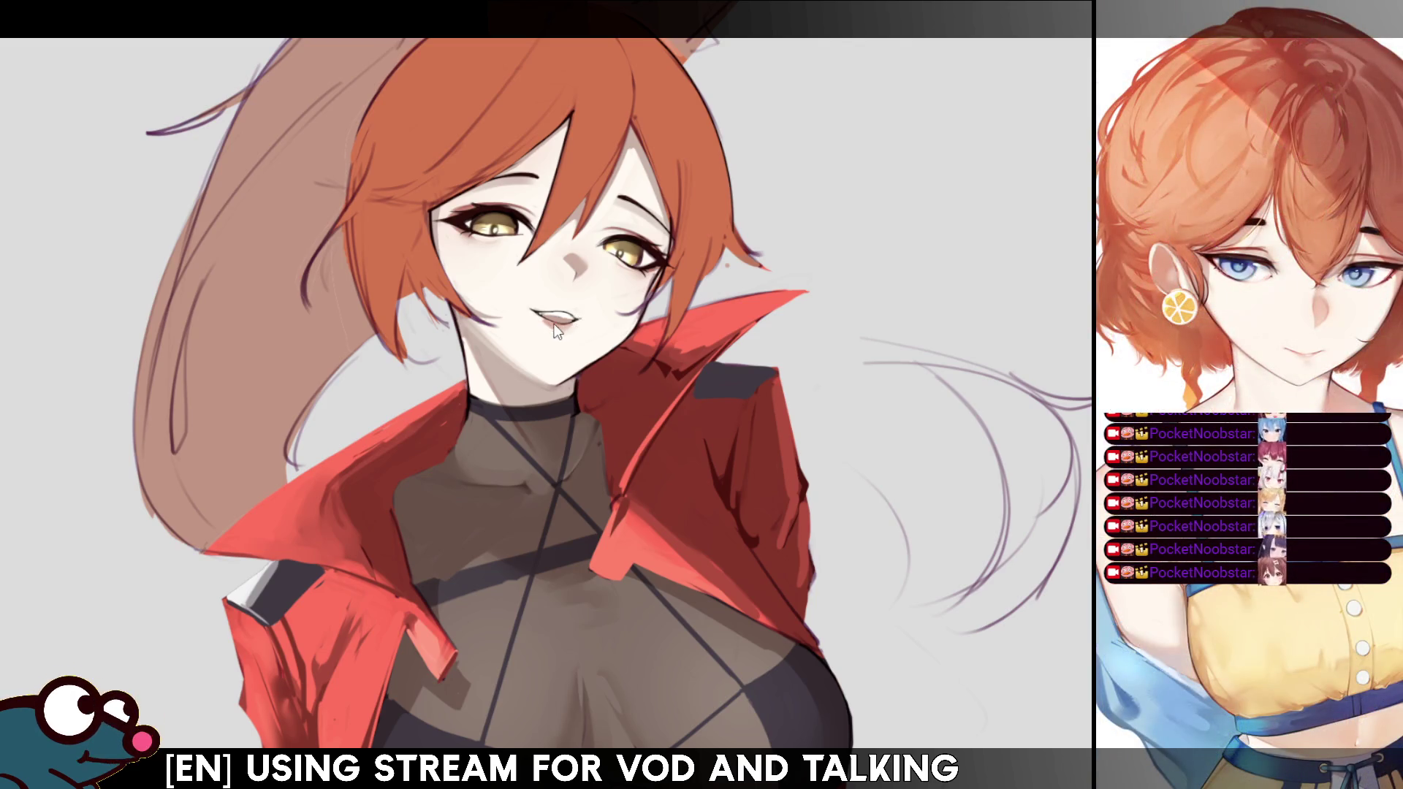
pyautogui.press('h')
pyautogui.press('h')
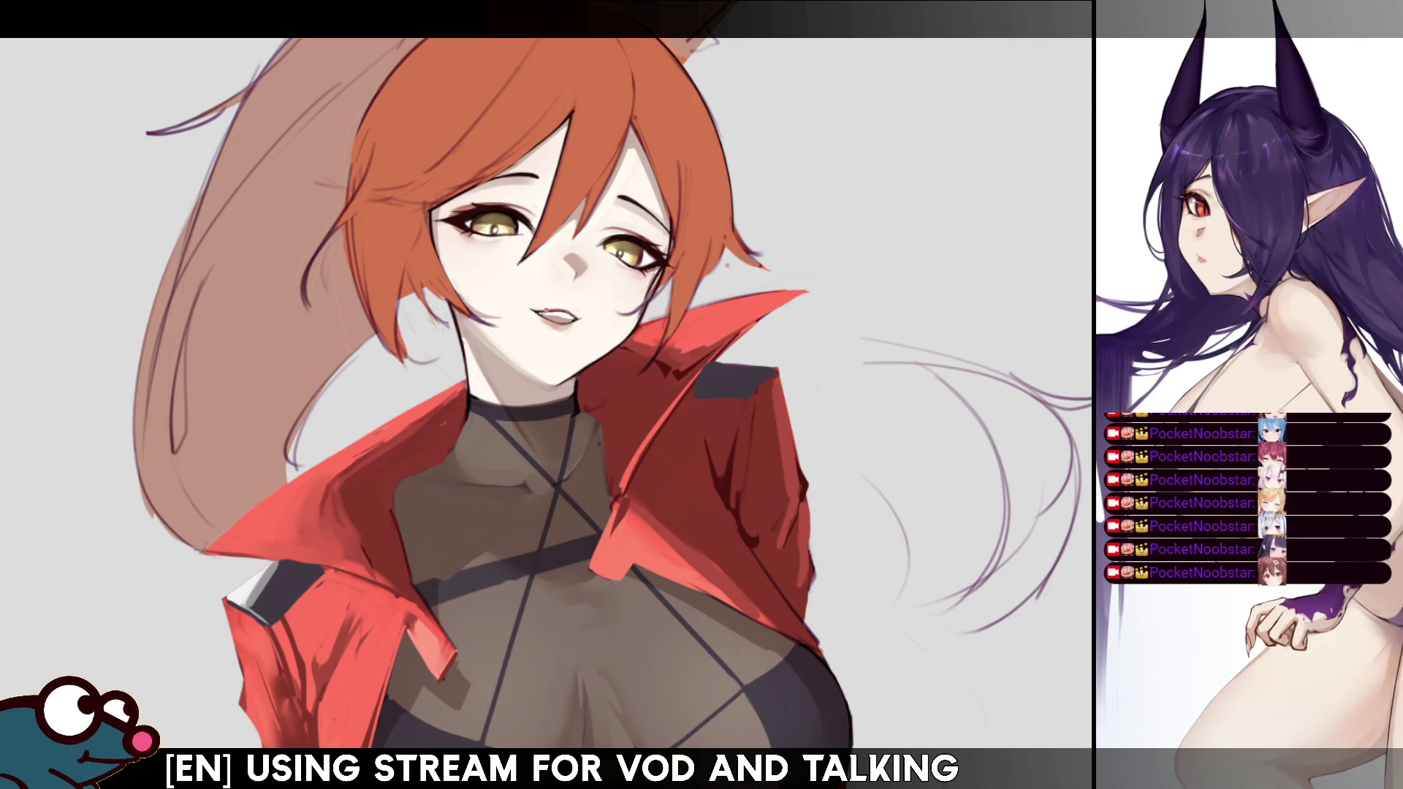
# Slightly darken the mouth area and lower lip, checking symmetry in the mirrored view.
pyautogui.moveTo(543, 313); pyautogui.dragTo(573, 316)
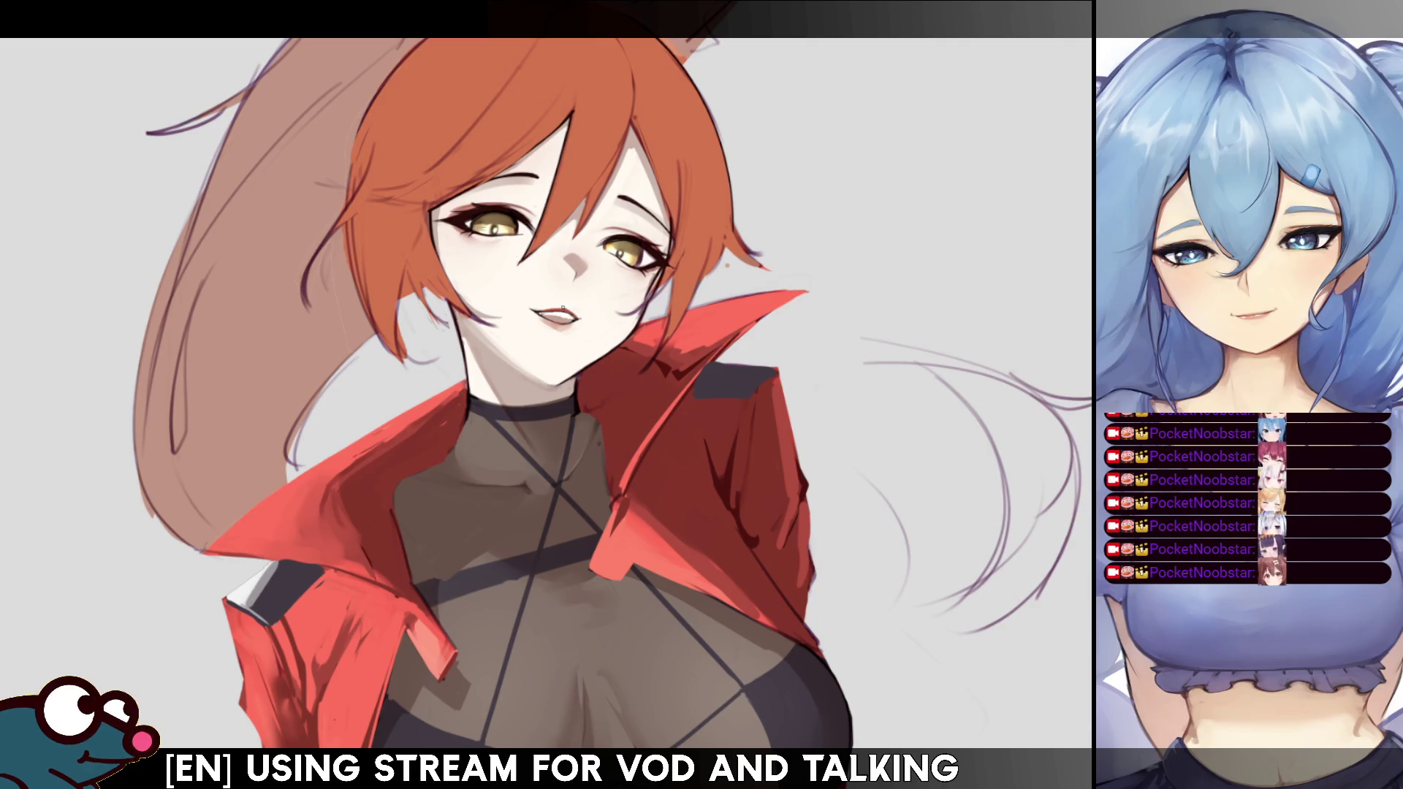
pyautogui.press('h')
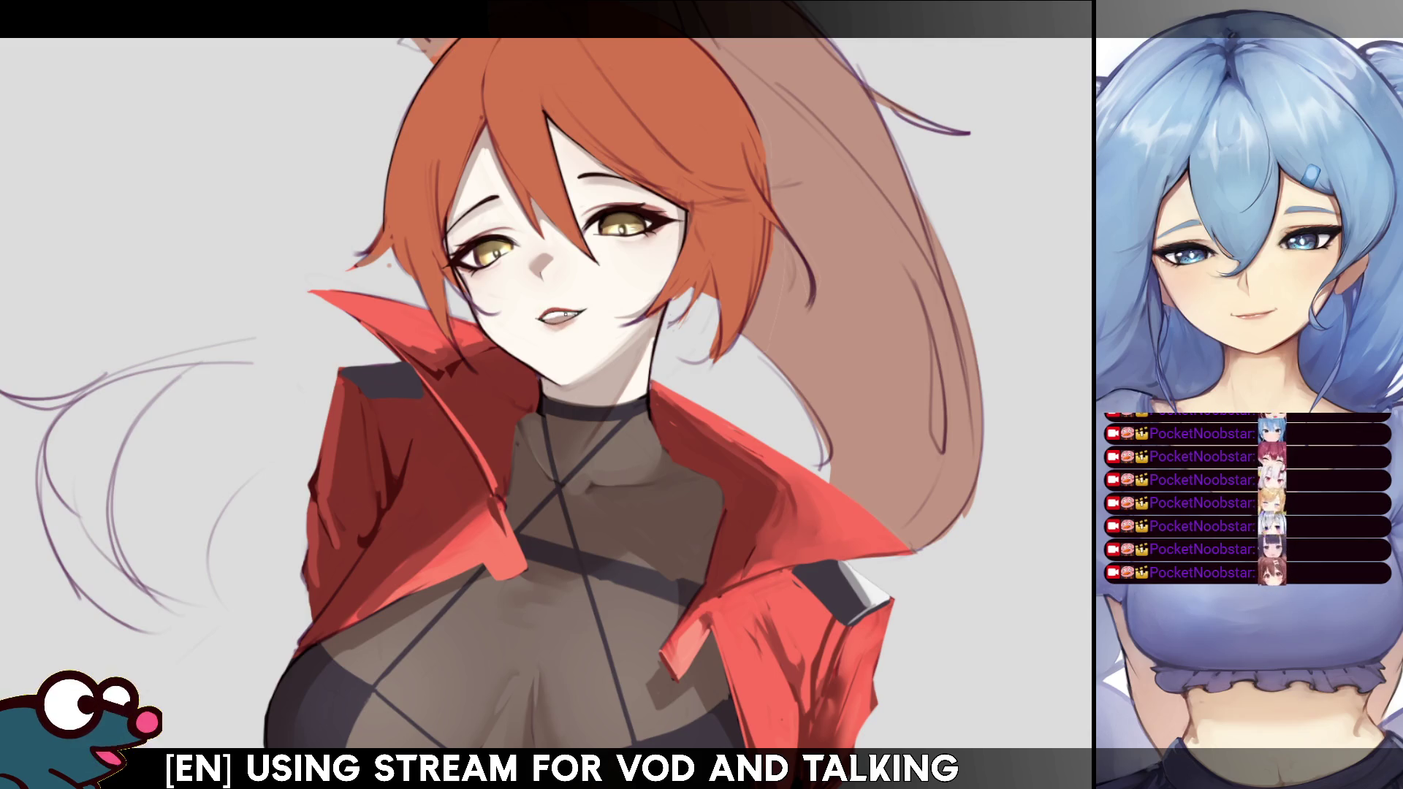
pyautogui.press('h')
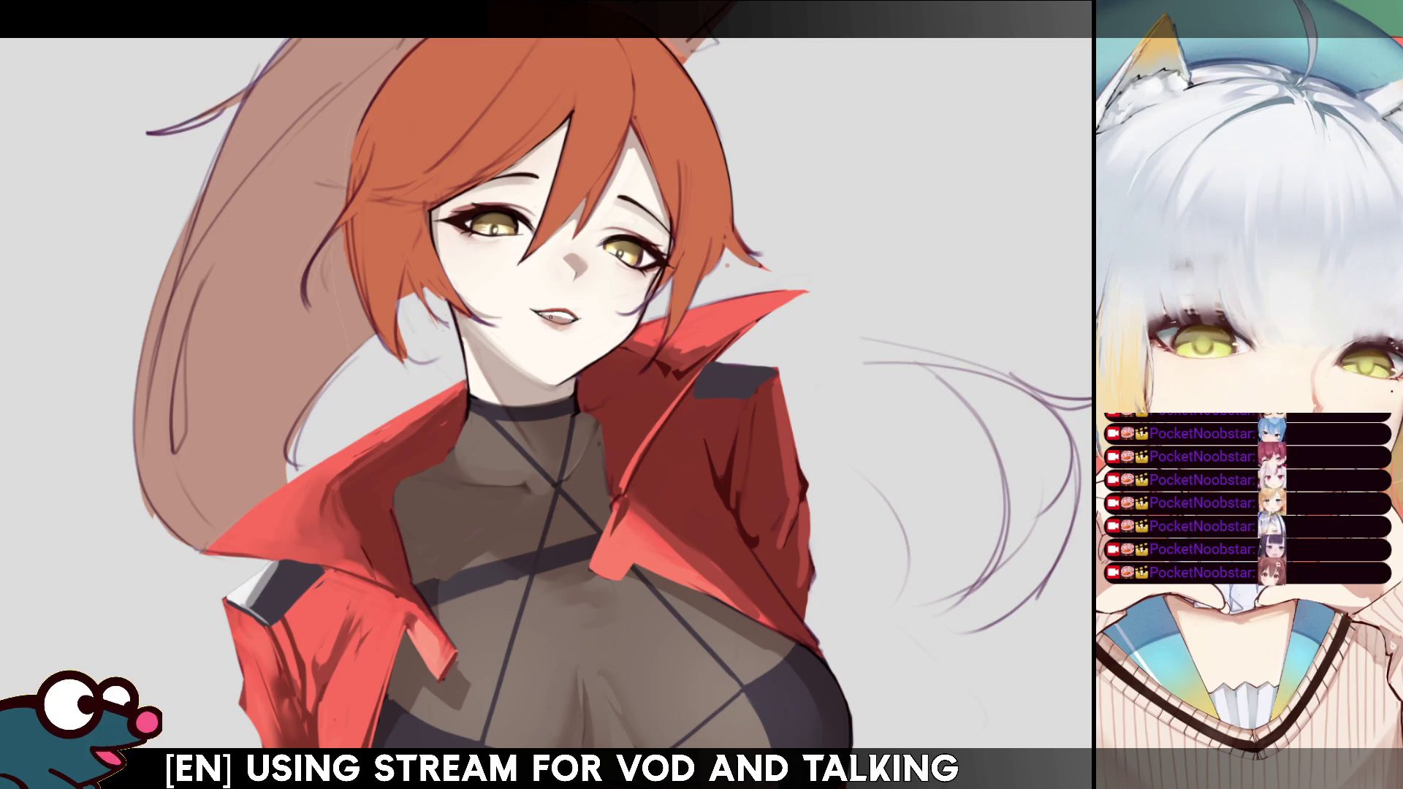
pyautogui.moveTo(544, 322); pyautogui.dragTo(570, 328)
pyautogui.press('h')
pyautogui.press('h')
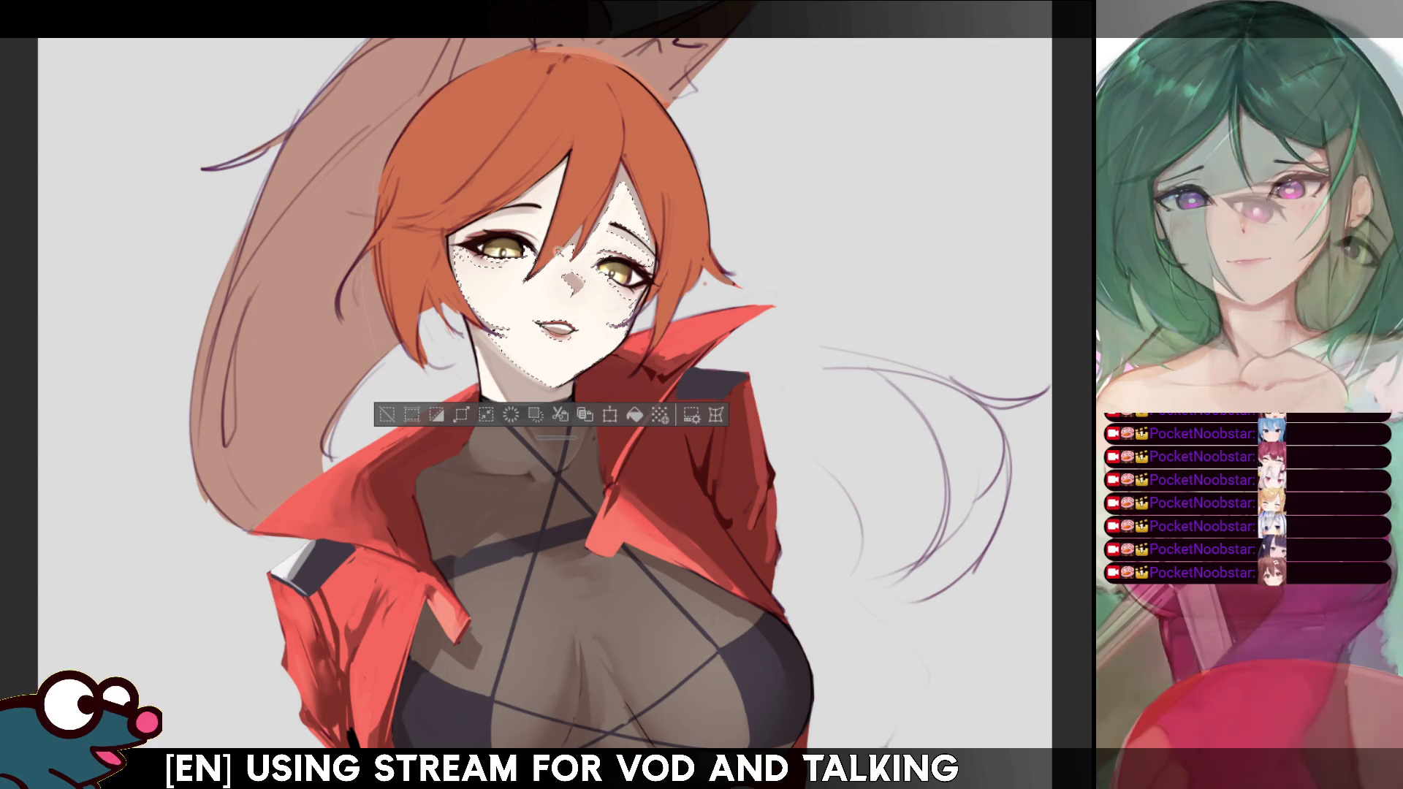
# Clear the face selection, repaint the mouth slightly parted, shrink the brush, and pan toward the chest.
pyautogui.hotkey('ctrl', 'd')
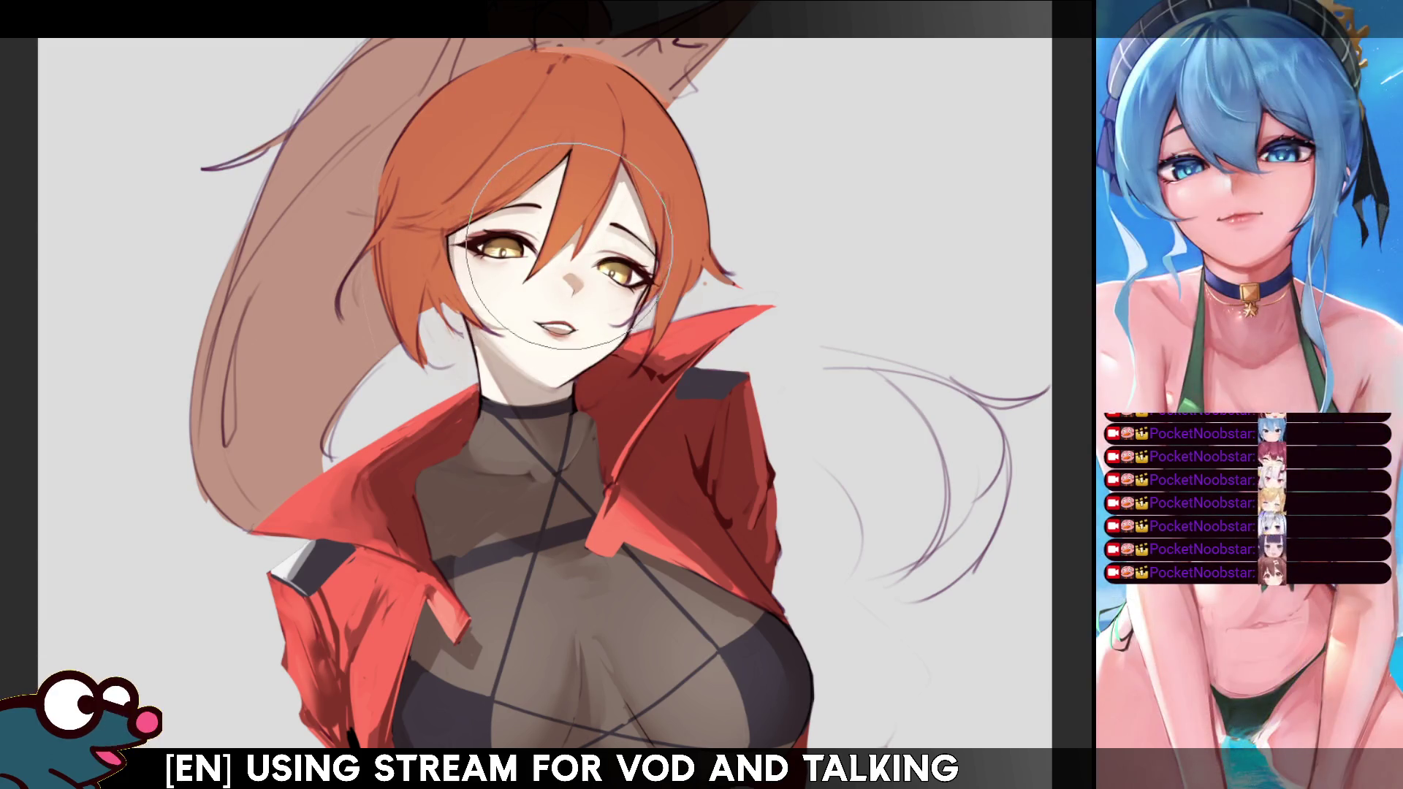
pyautogui.moveTo(555, 325); pyautogui.dragTo(564, 330)
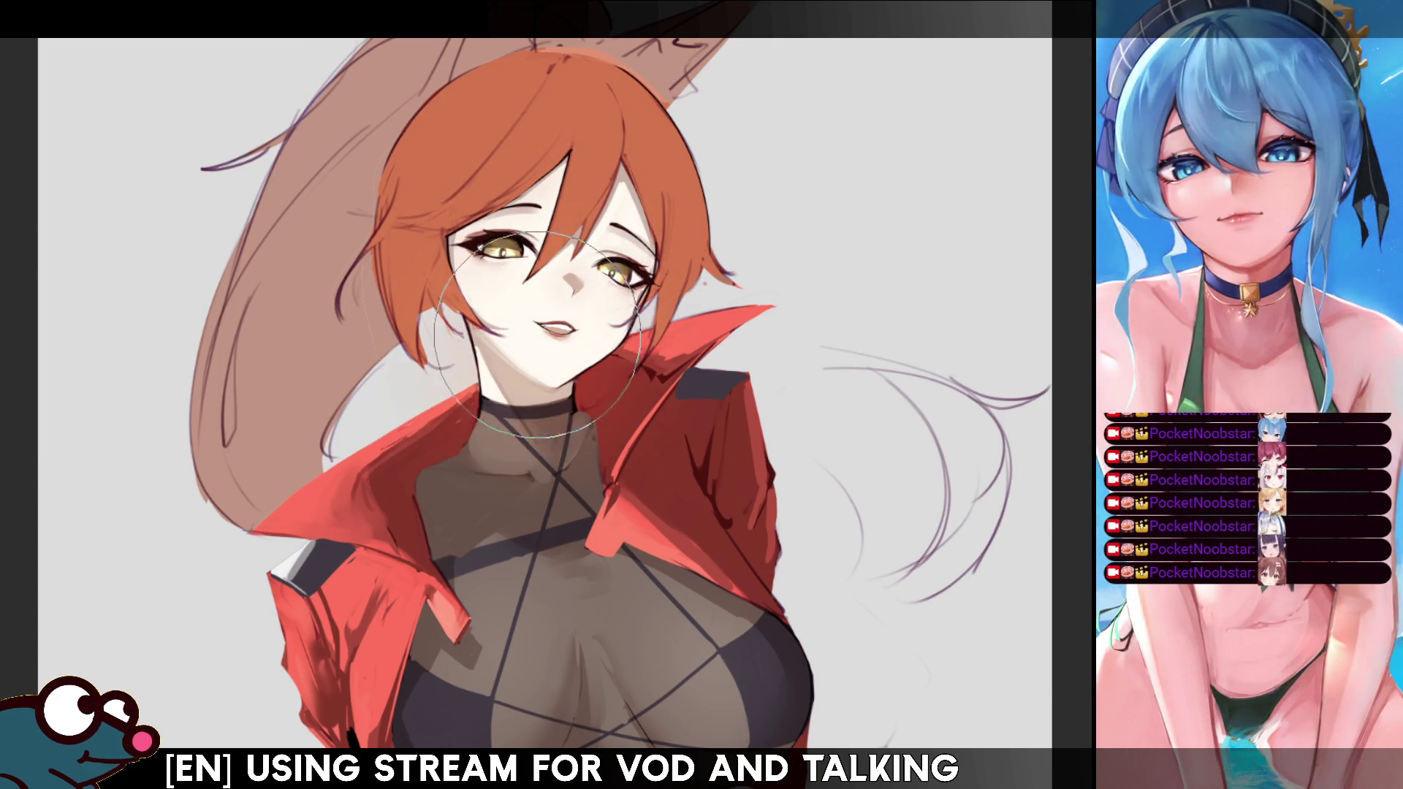
pyautogui.press('[')
pyautogui.press('[')
pyautogui.press('[')
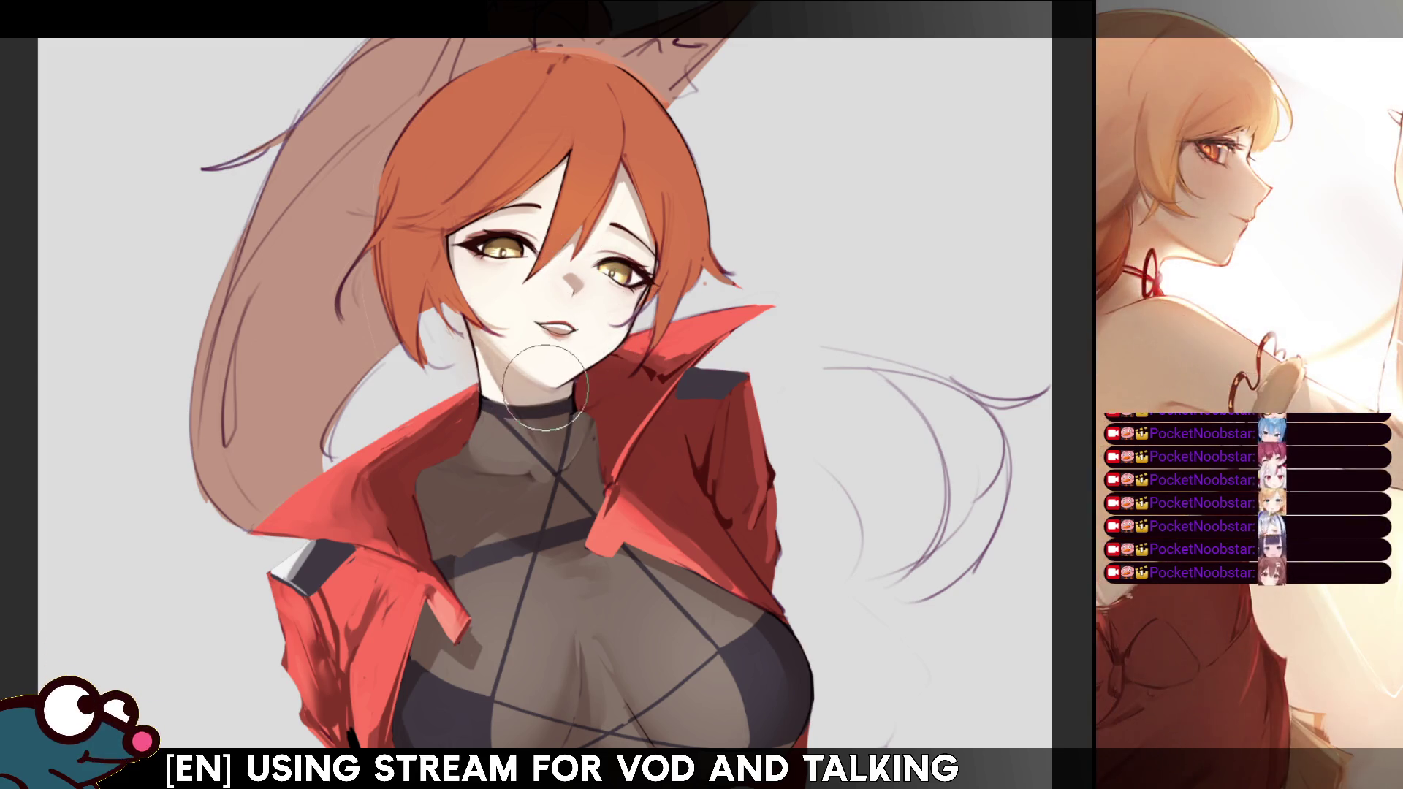
pyautogui.moveTo(924, 218); pyautogui.dragTo(928, 148)
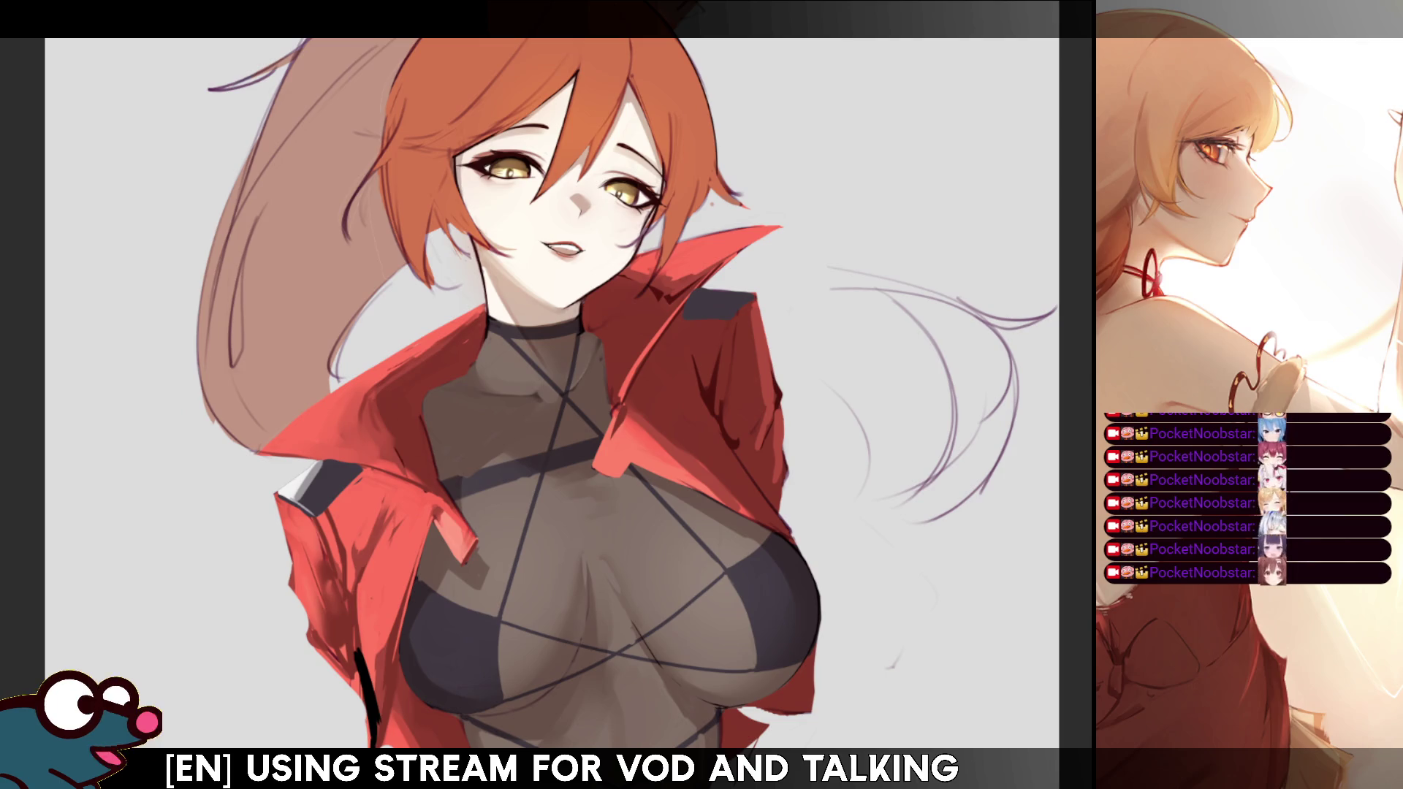
# Reframe the view around the chest and mirror it to check the whole figure.
pyautogui.moveTo(537, 479); pyautogui.dragTo(541, 518)
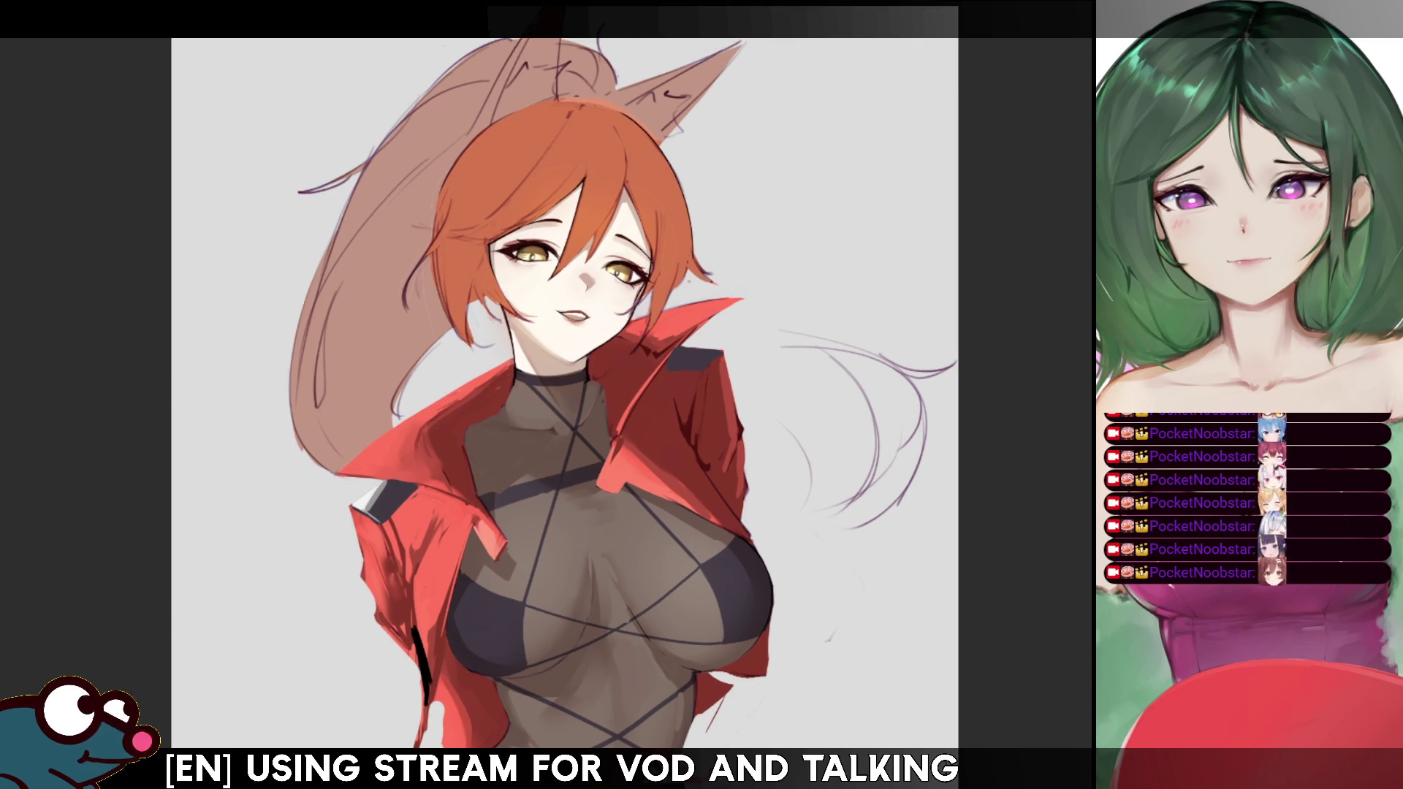
pyautogui.press('h')
pyautogui.press('h')
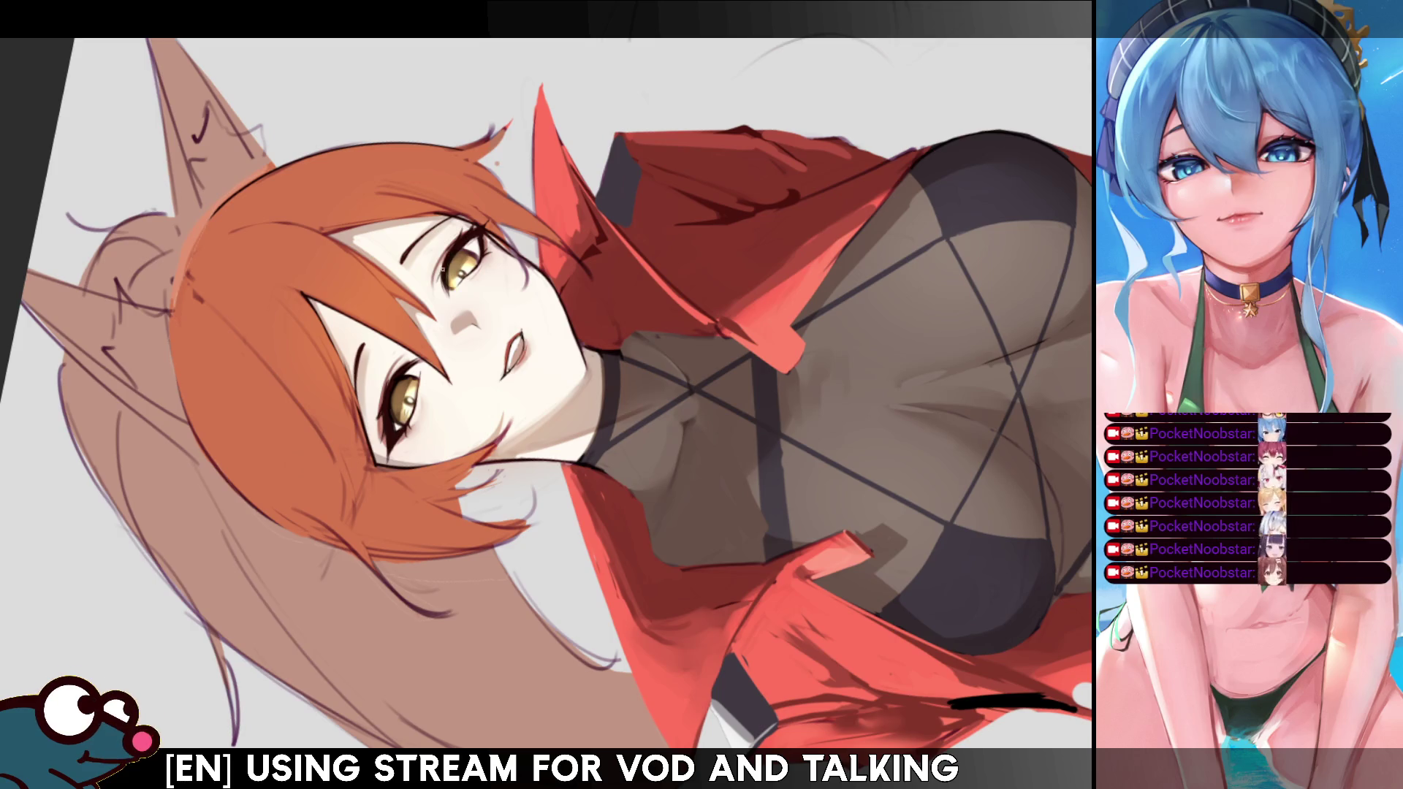
# Mirror the rotated view back and forth to compare, then reset the canvas upright.
pyautogui.press('h')
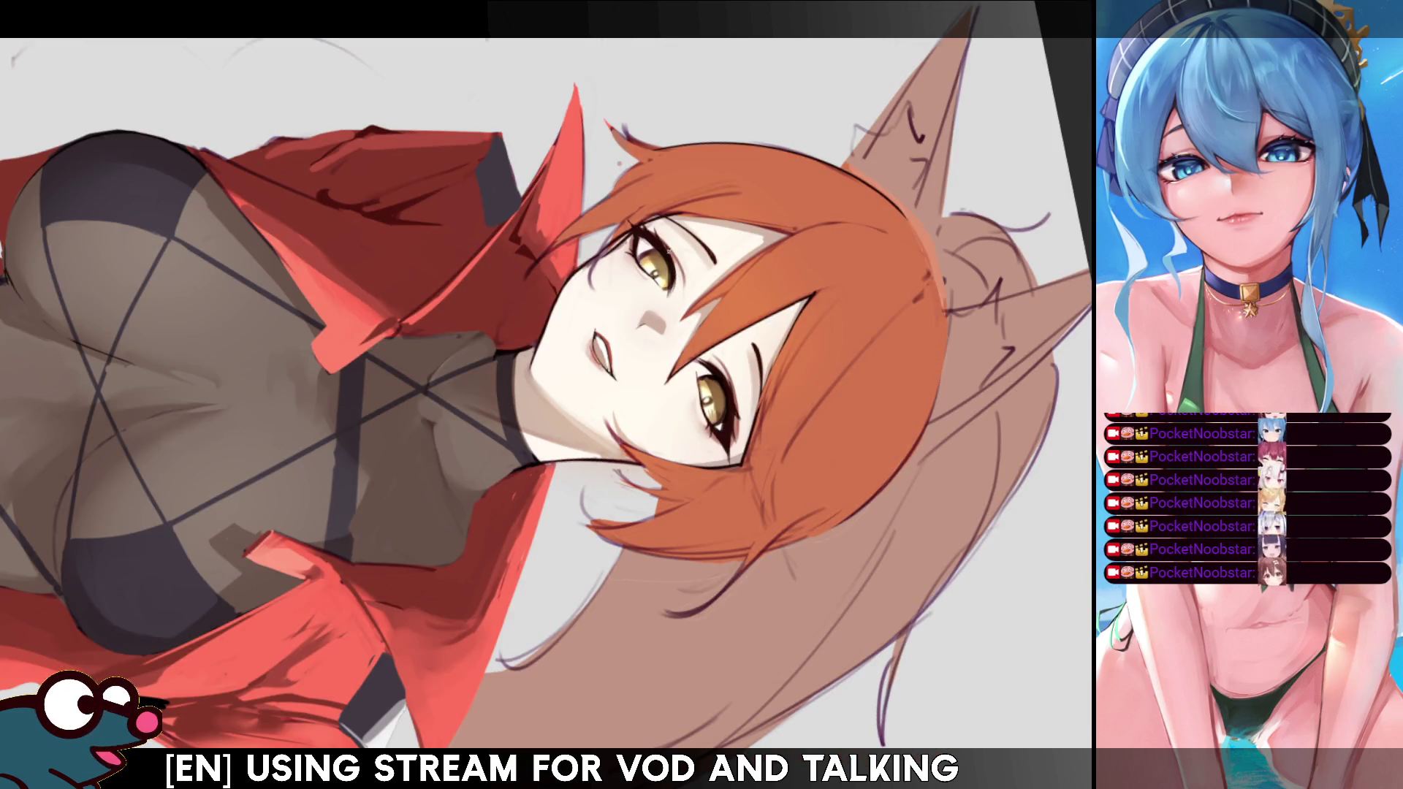
pyautogui.press('h')
pyautogui.press('h')
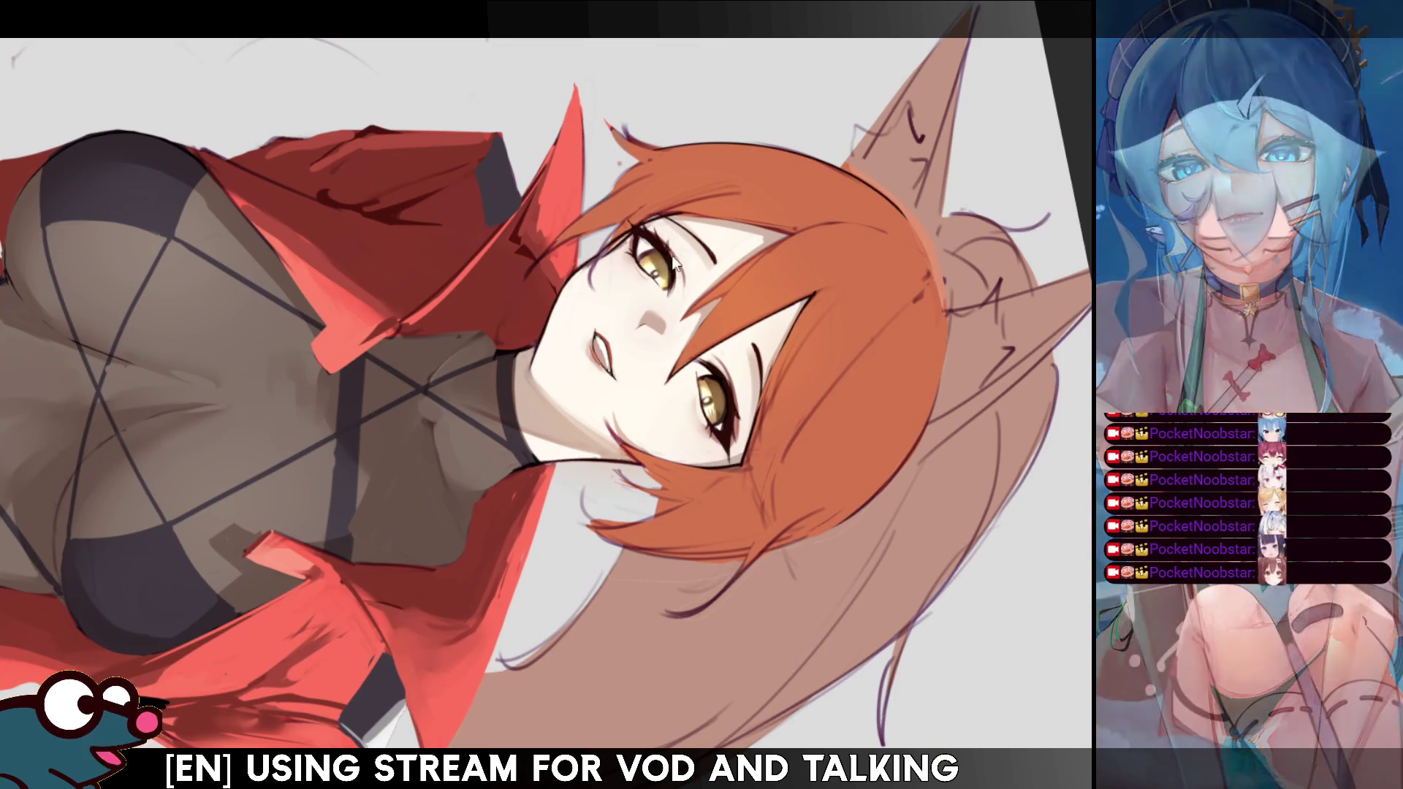
pyautogui.press('h')
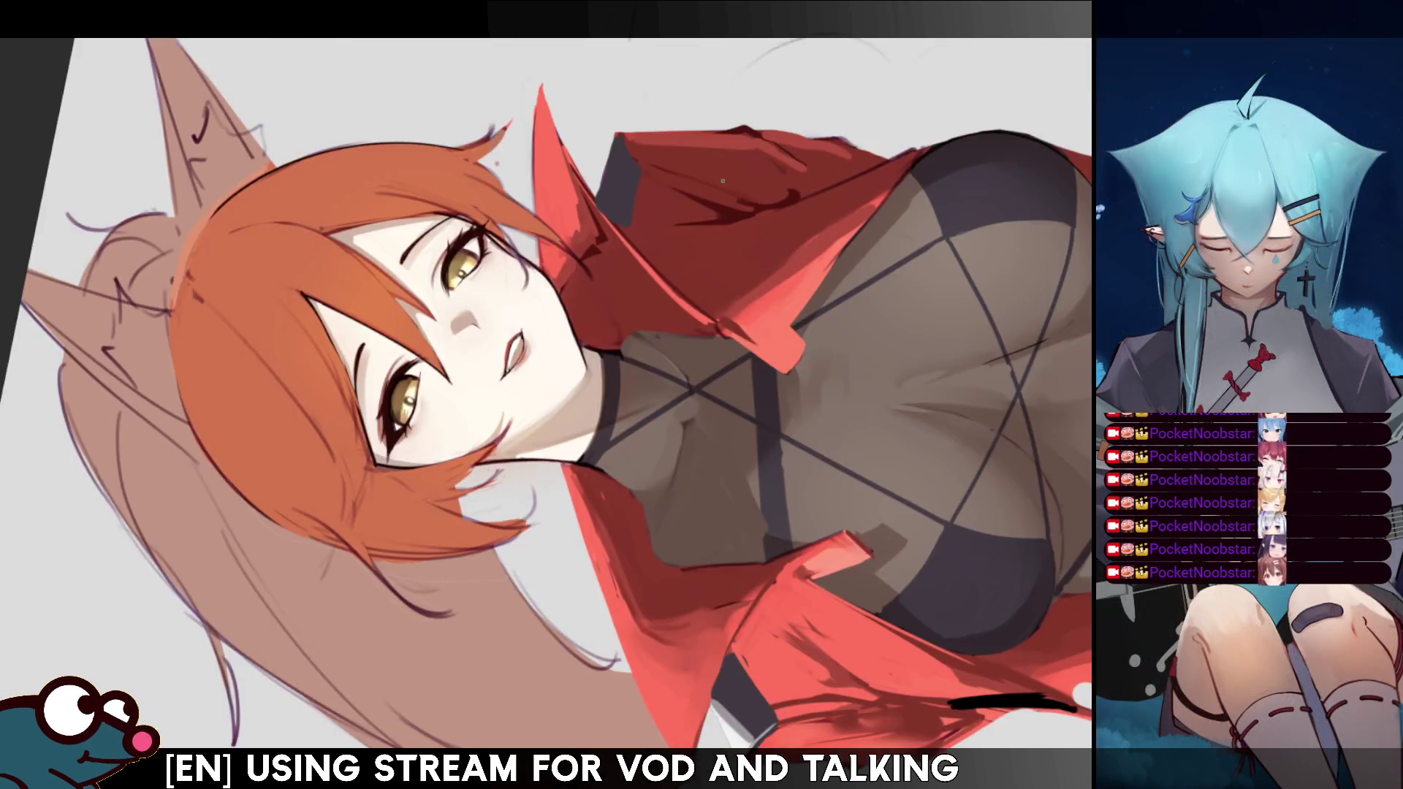
pyautogui.press('h')
pyautogui.press('h')
pyautogui.press('h')
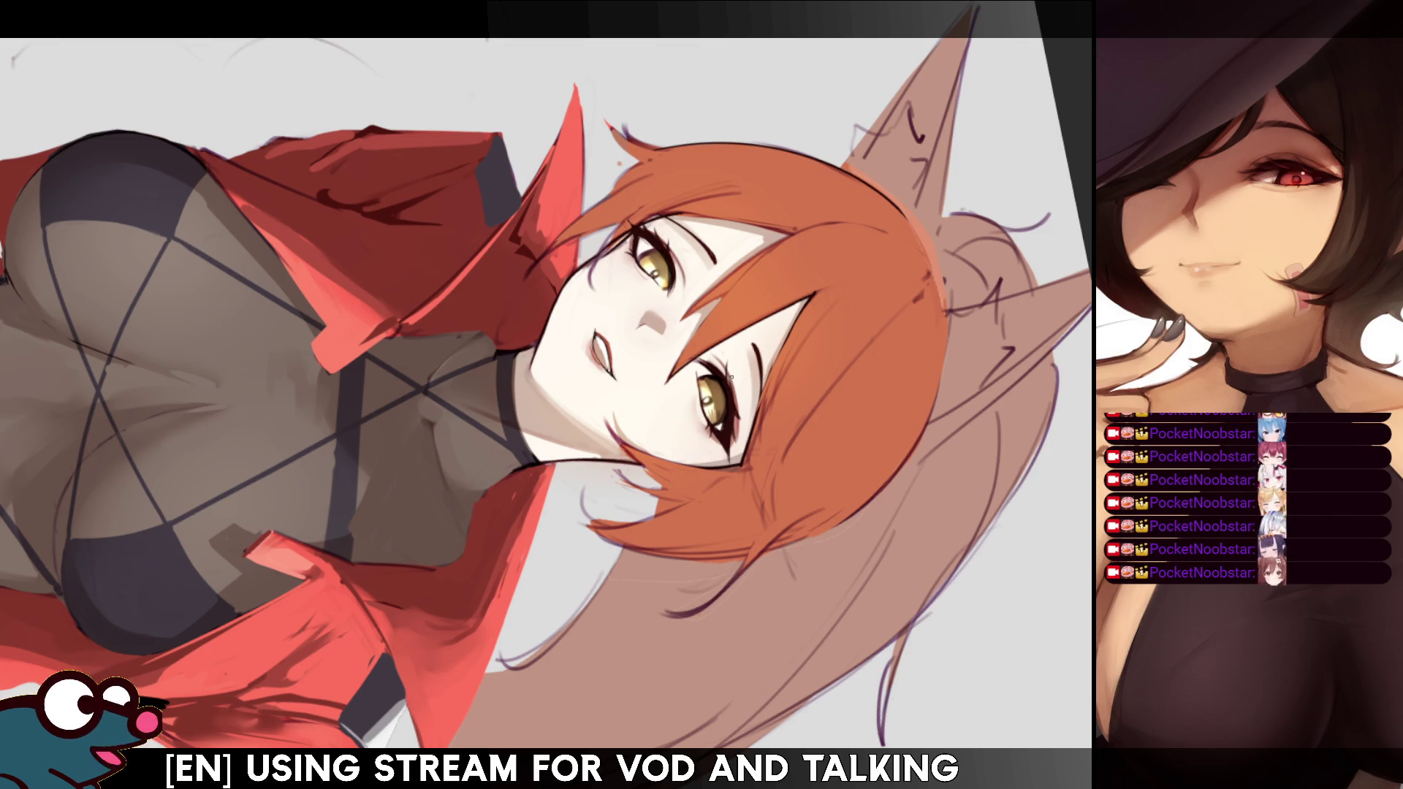
pyautogui.press('Delete')
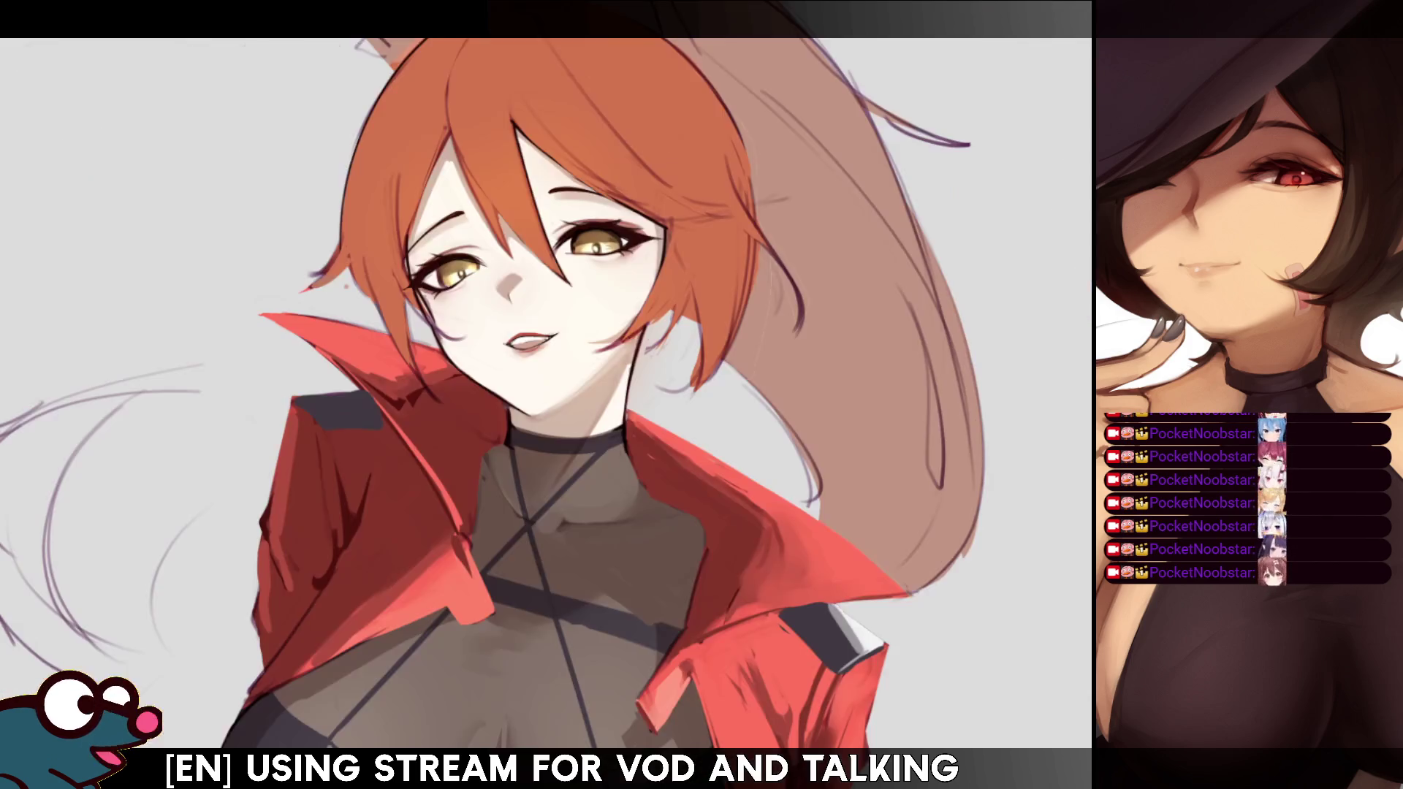
# Check the figure mirrored and unmirrored, then rotate the view about 60° and zoom onto the face.
pyautogui.press('Insert')
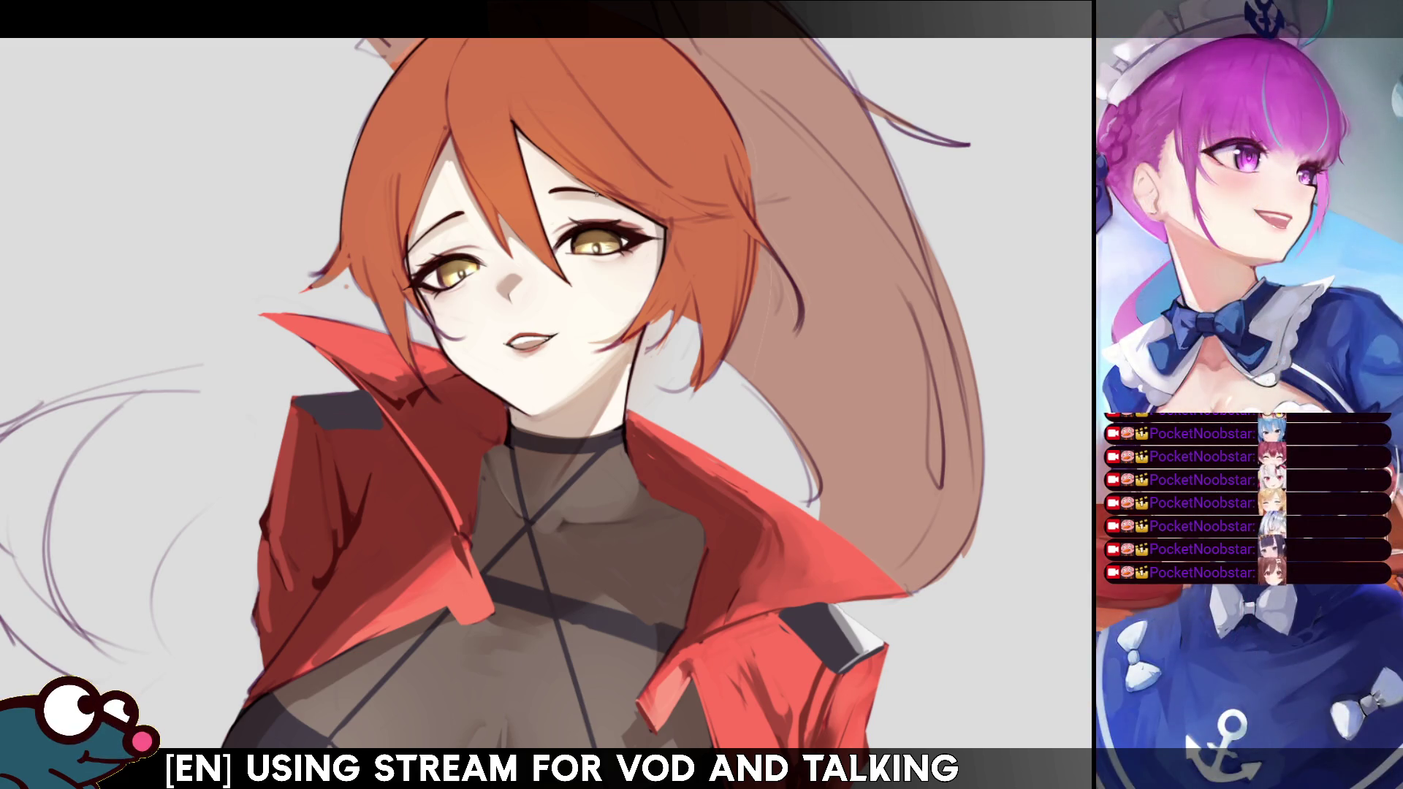
pyautogui.press('h')
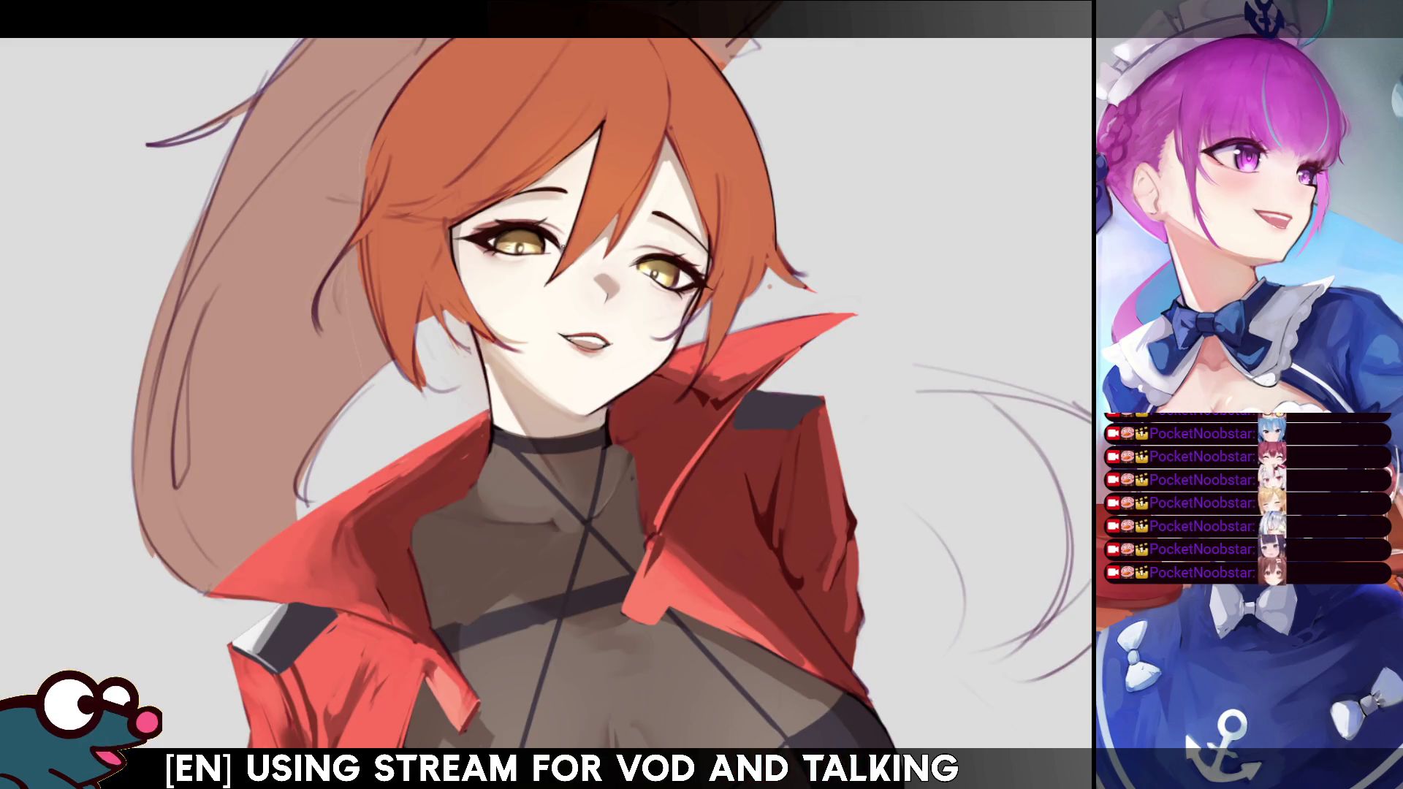
pyautogui.press('h')
pyautogui.press('h')
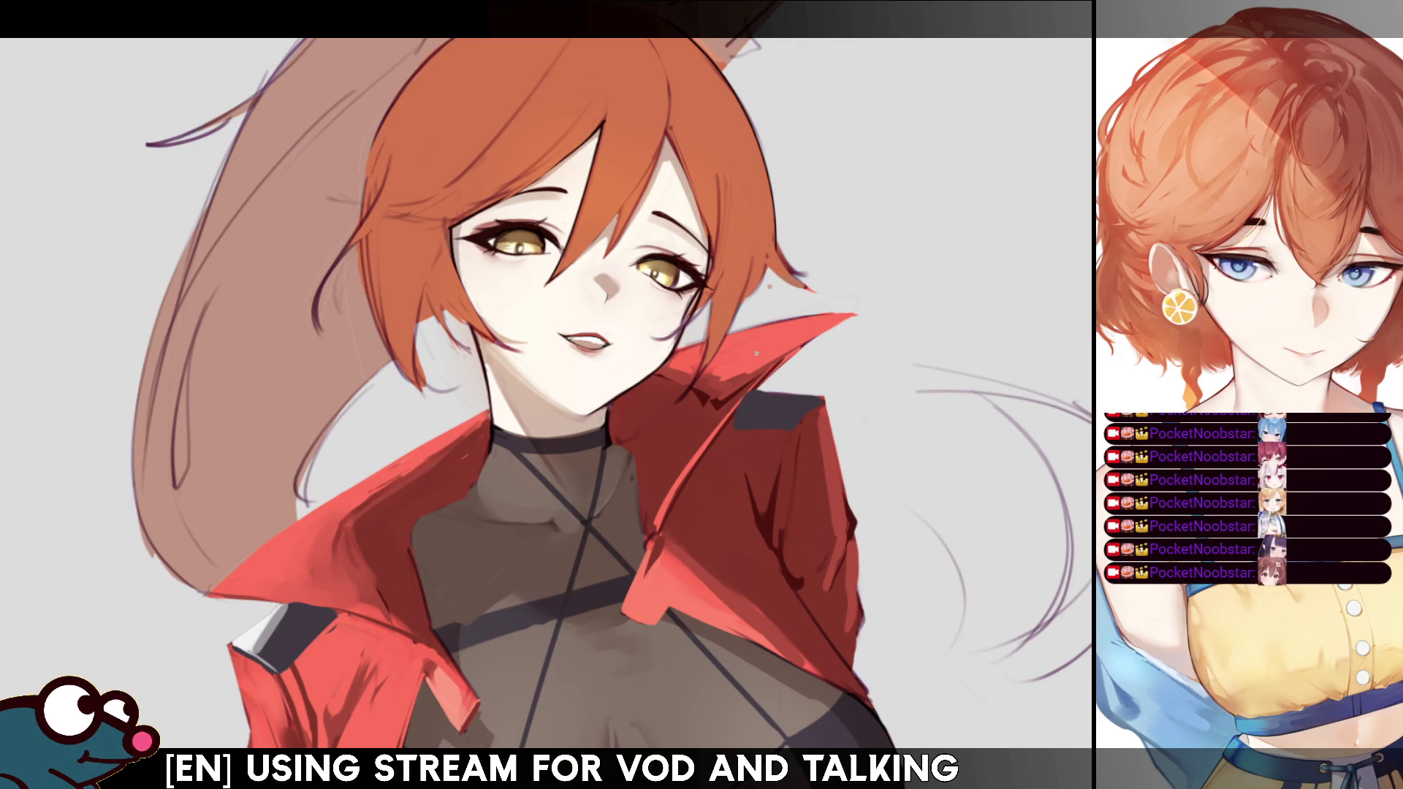
pyautogui.moveTo(359, 427); pyautogui.dragTo(496, 578)
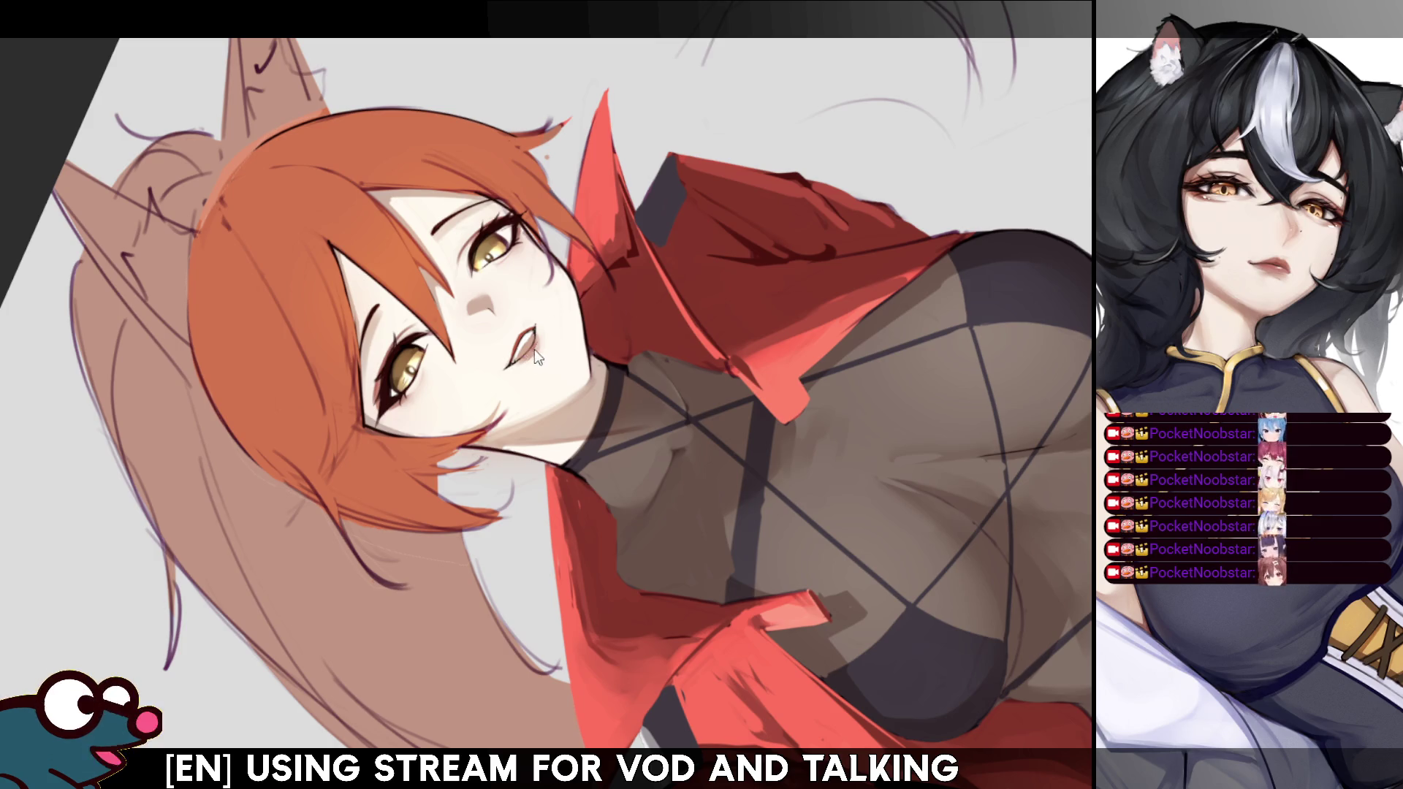
# Flip the canvas back and forth several times to check the face and proportions.
pyautogui.press('m')
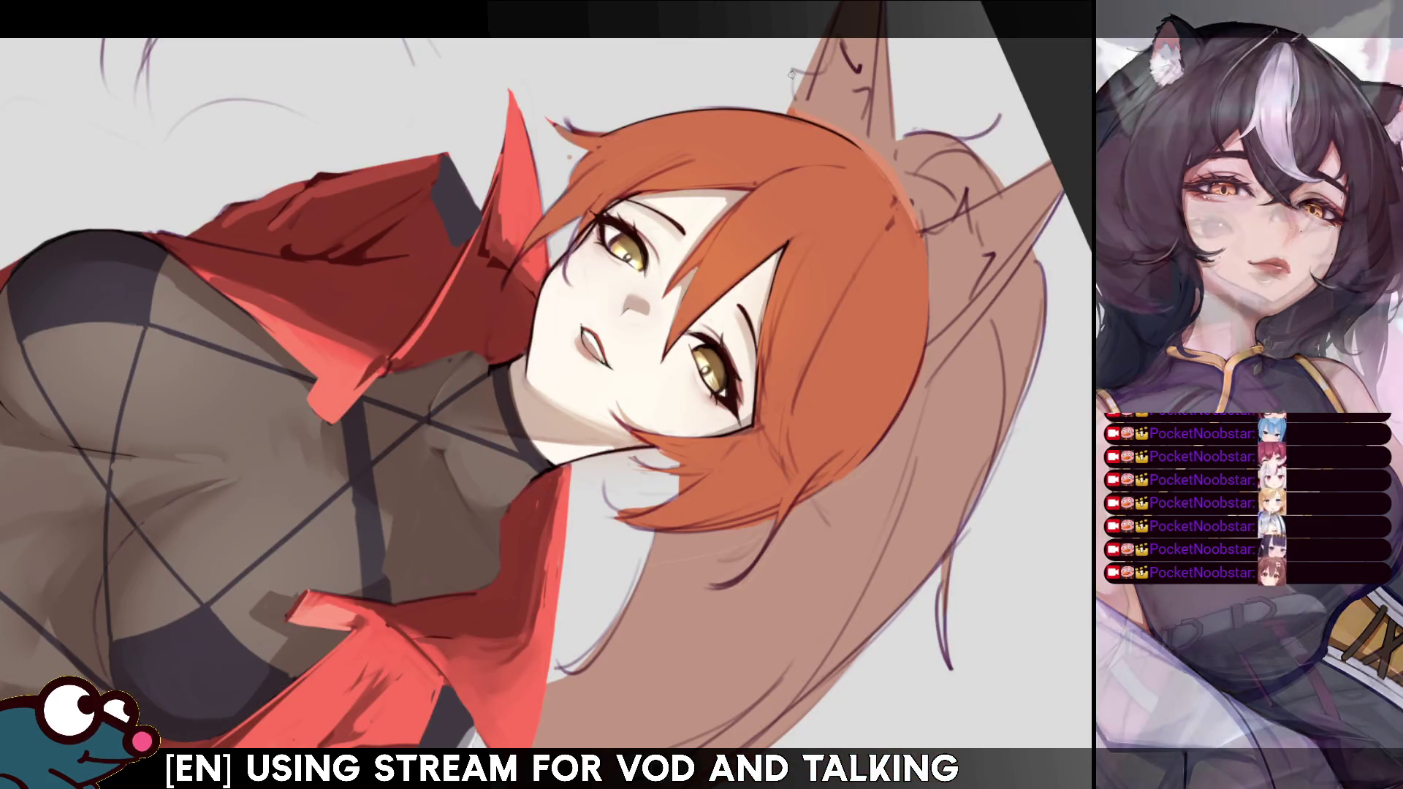
pyautogui.press('m')
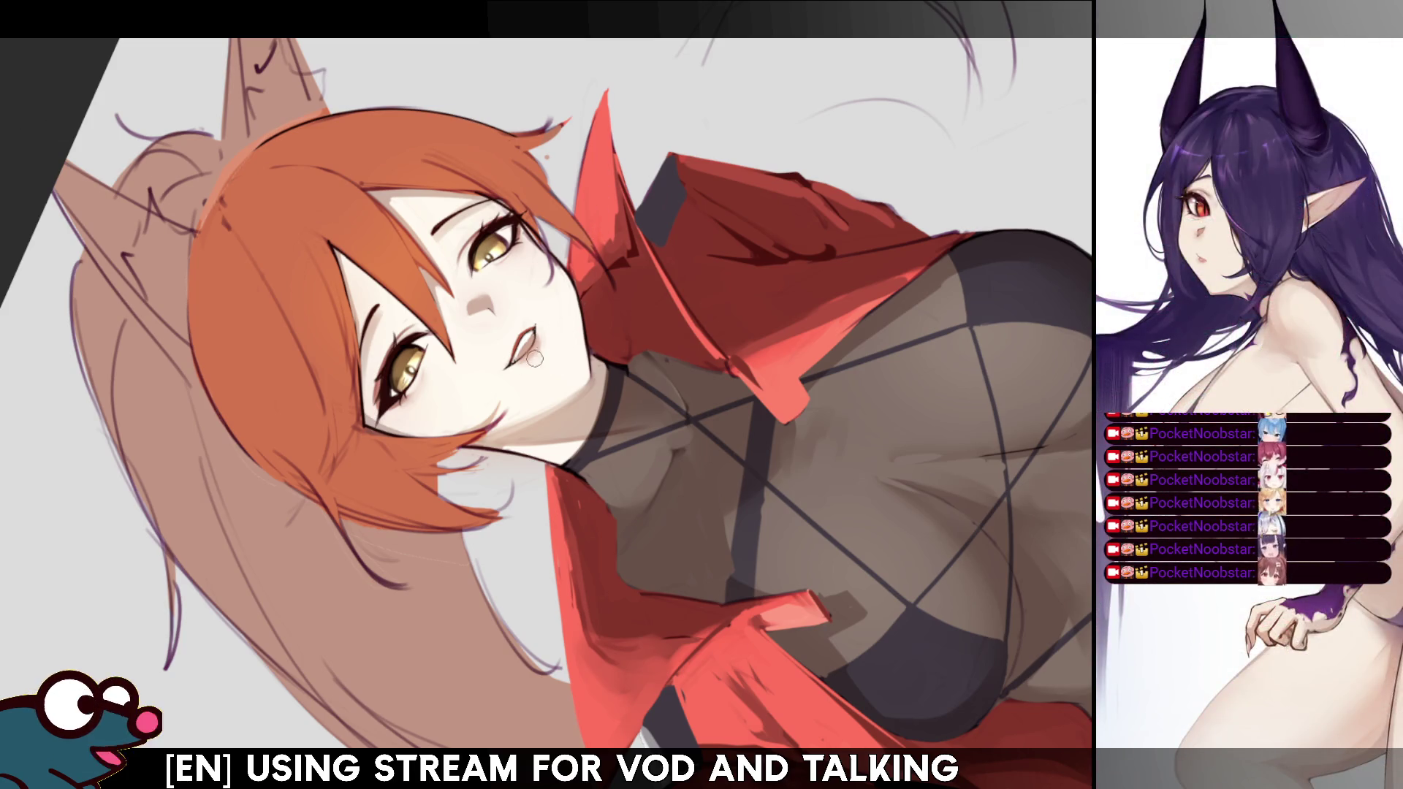
pyautogui.press('h')
pyautogui.press('h')
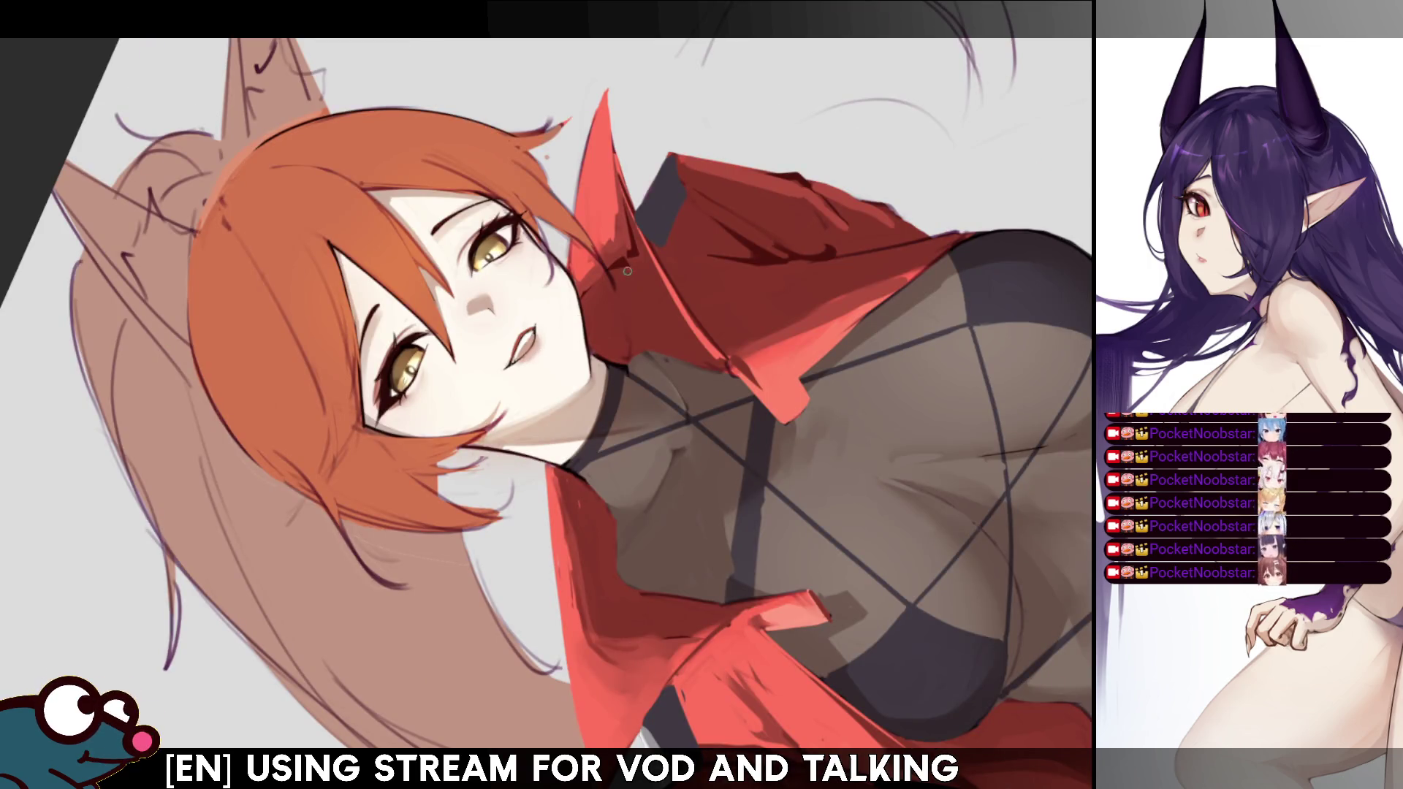
pyautogui.press('h')
pyautogui.press('h')
pyautogui.press('h')
pyautogui.press('h')
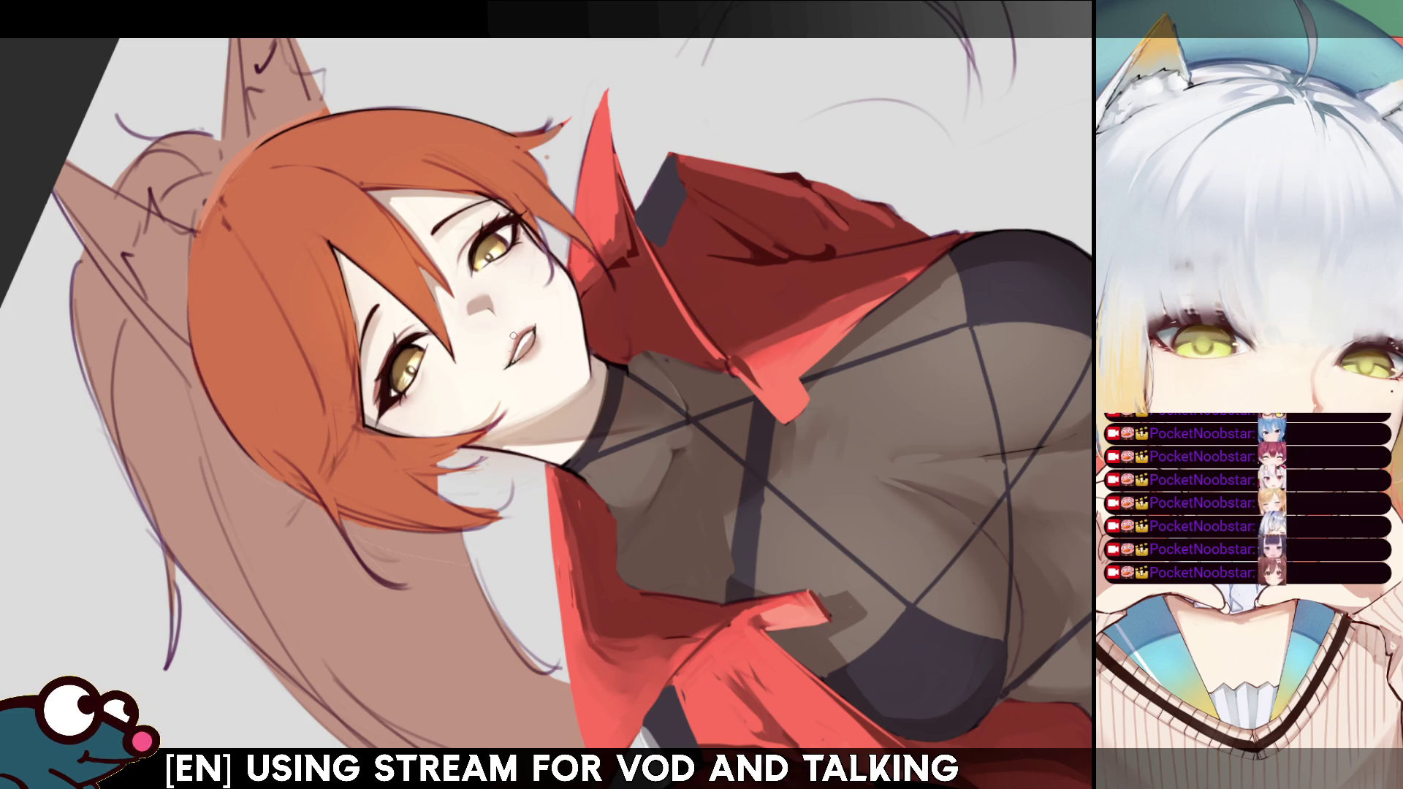
pyautogui.press('h')
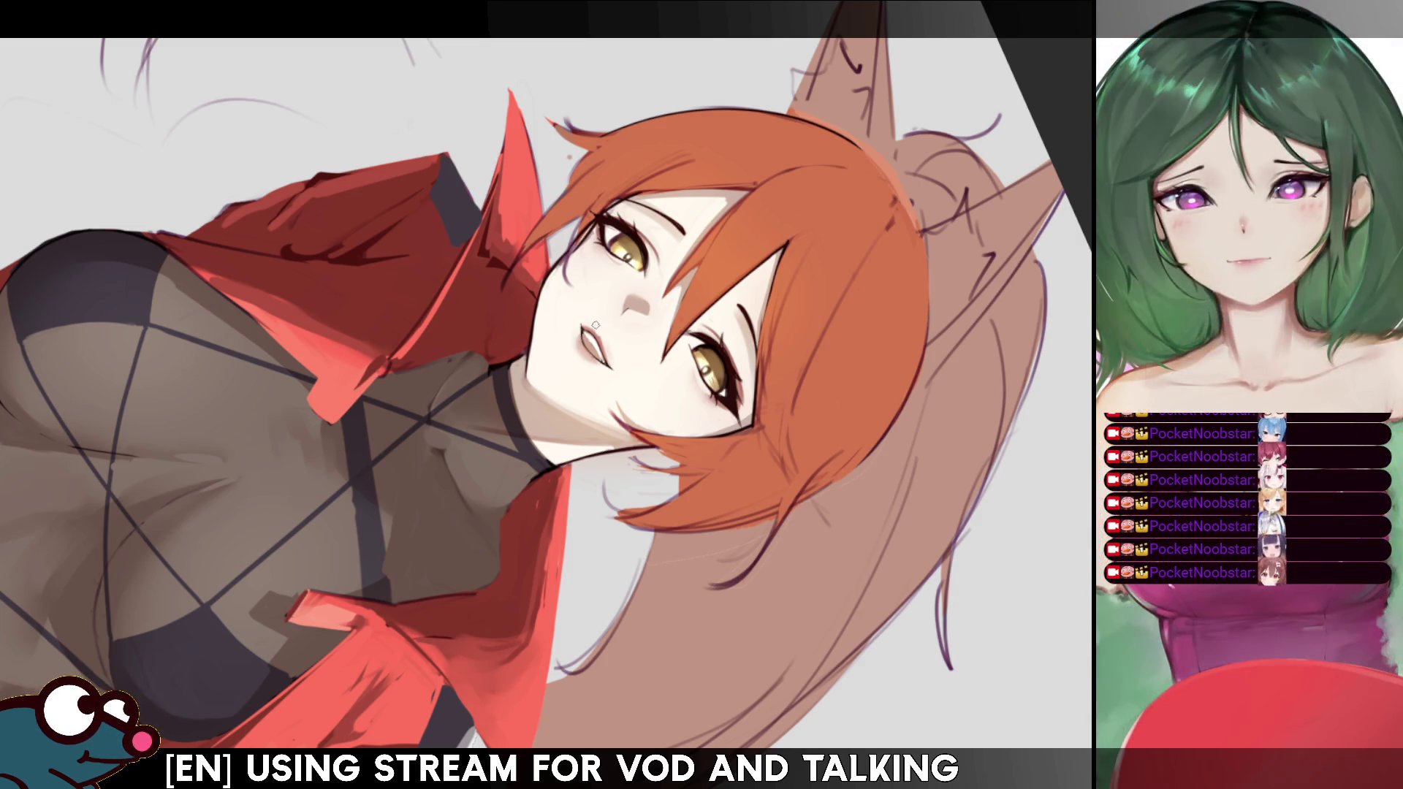
pyautogui.press('h')
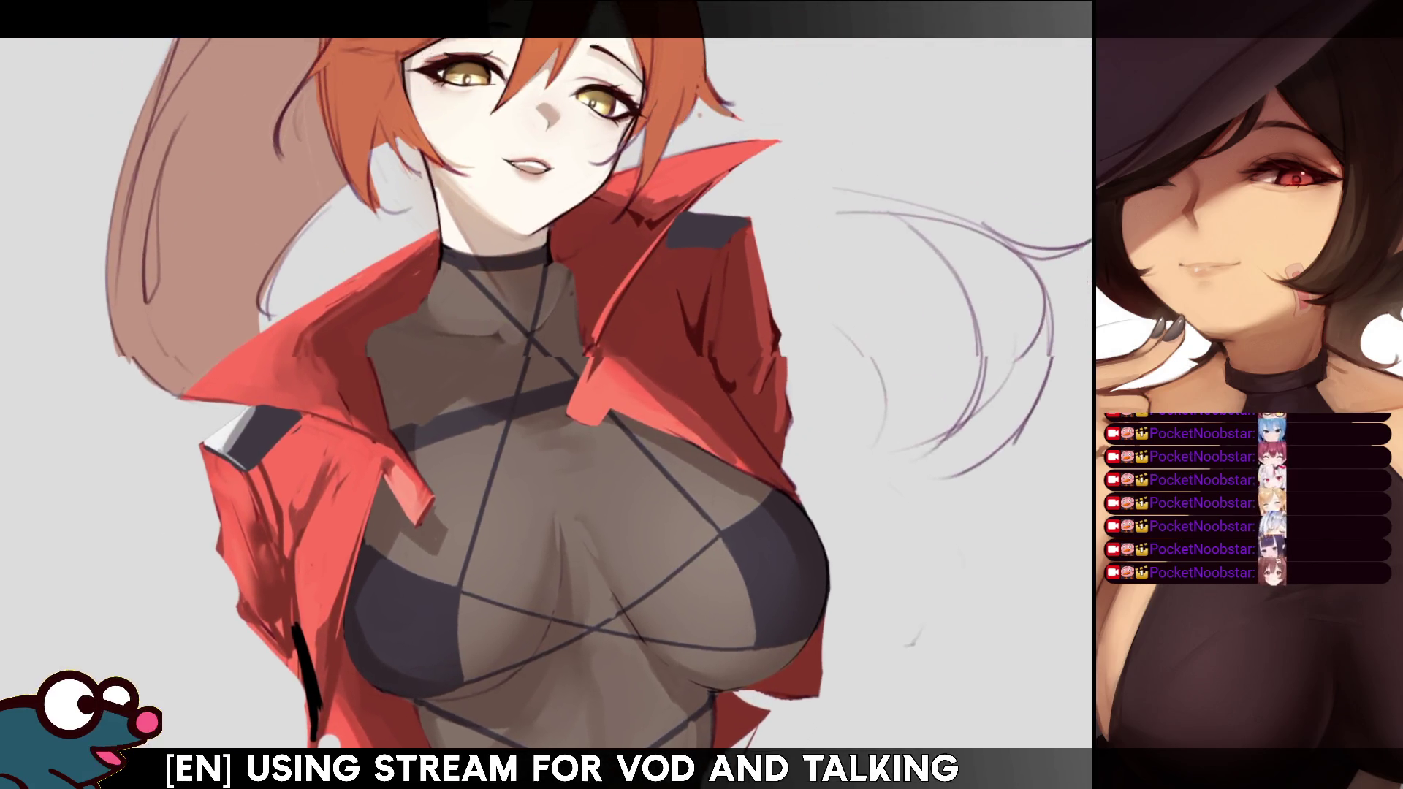
# Scroll up to bring the face and bangs into view.
pyautogui.scroll(5, 545, 395)
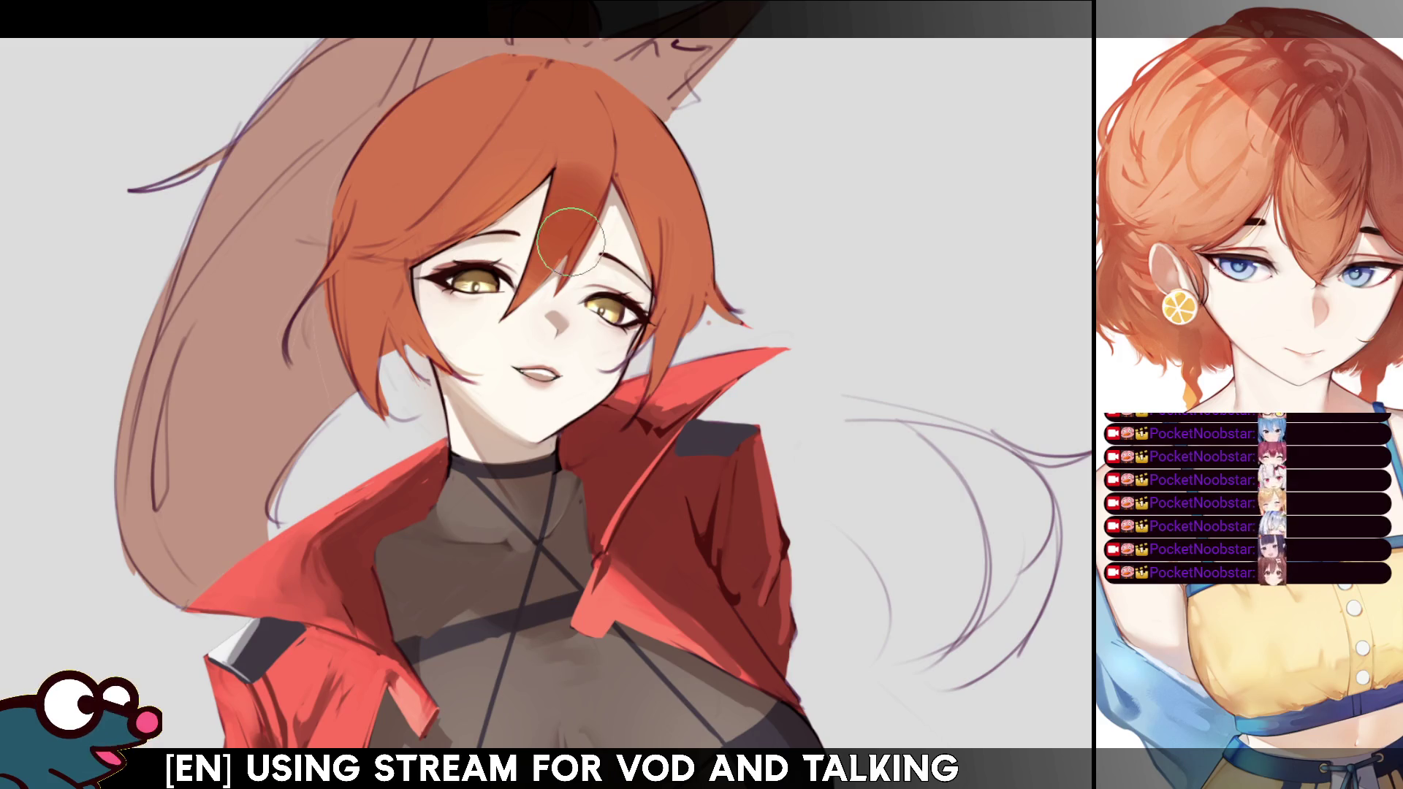
# Undo the bangs stroke and paint darker red-brown shading down the top of the hair.
pyautogui.hotkey('ctrl', 'z')
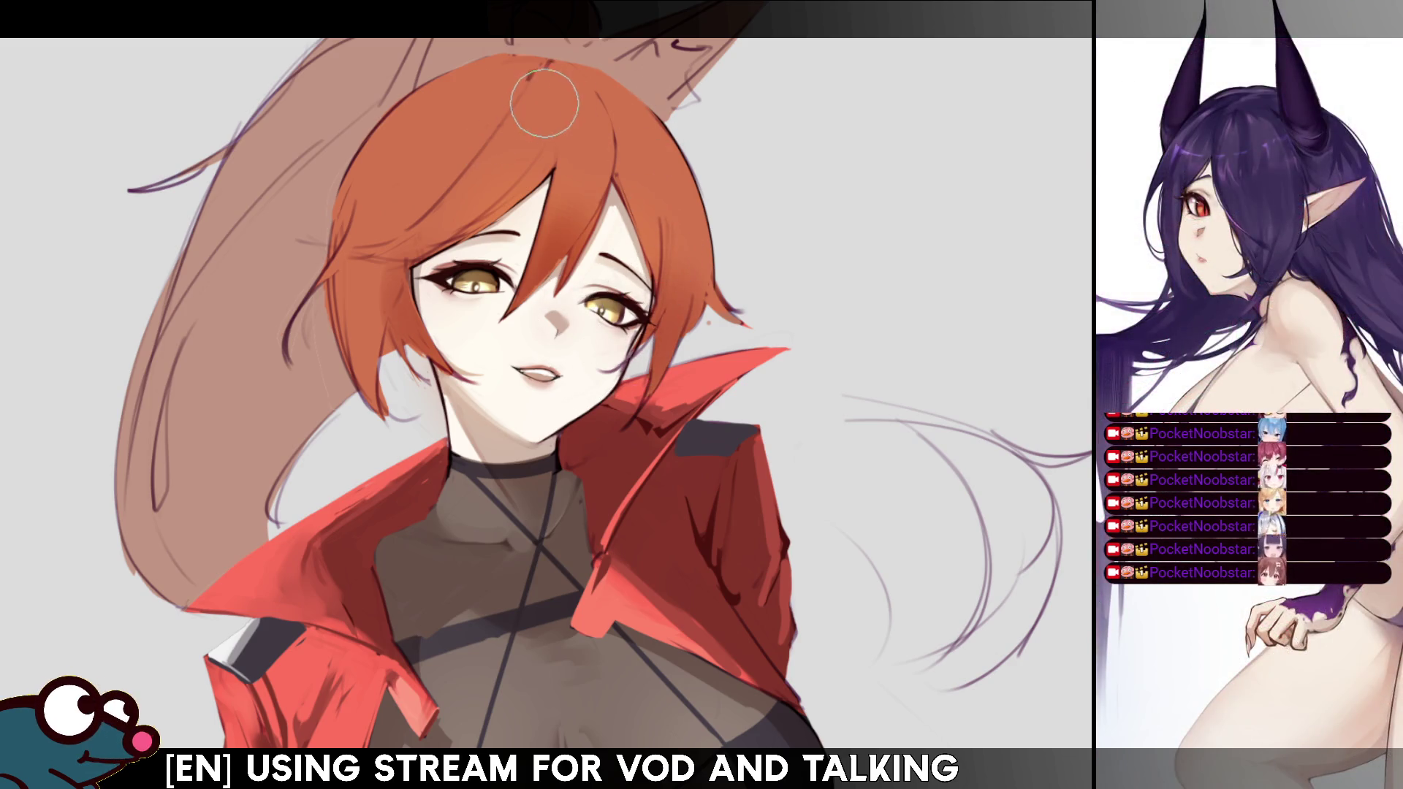
pyautogui.moveTo(545, 102); pyautogui.dragTo(489, 177)
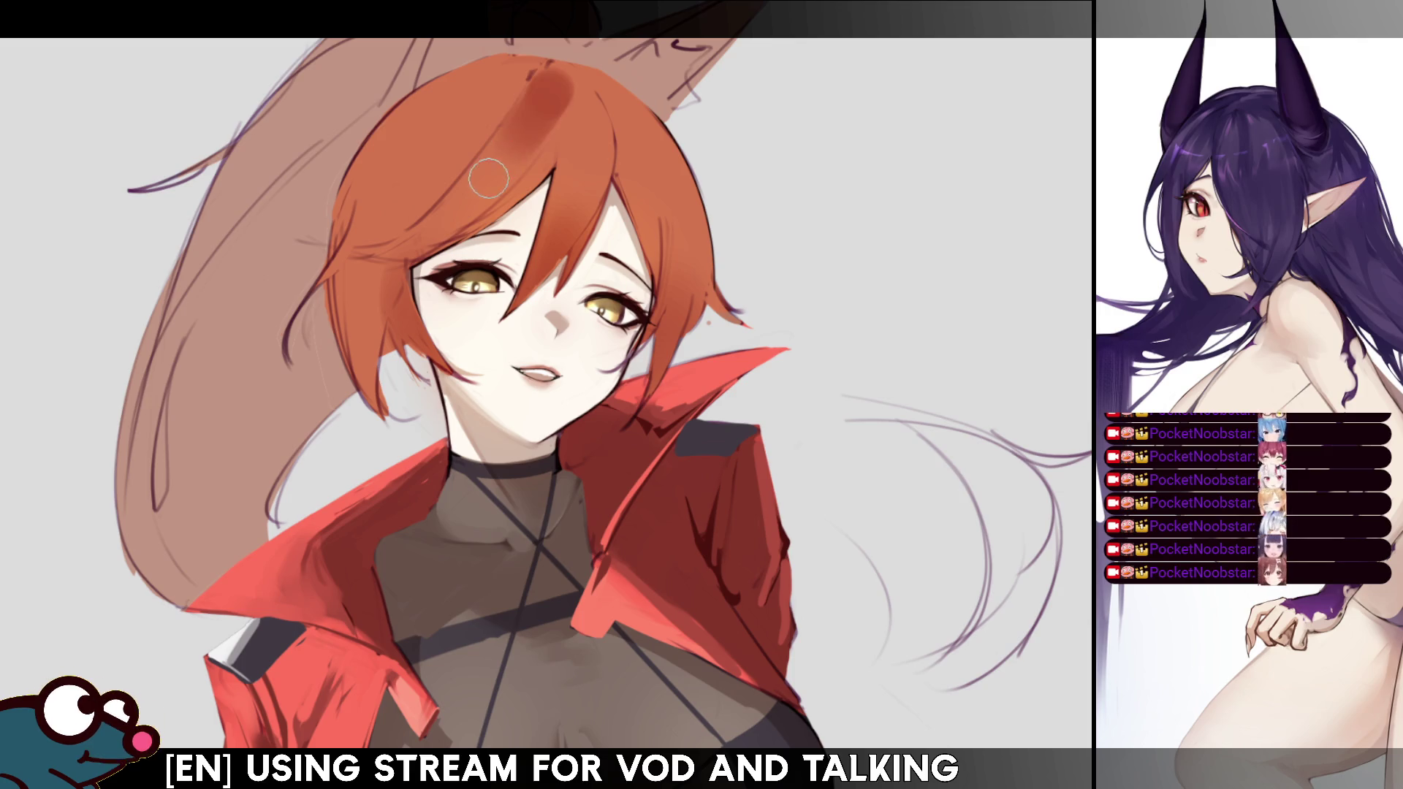
pyautogui.hotkey('ctrl', 'z')
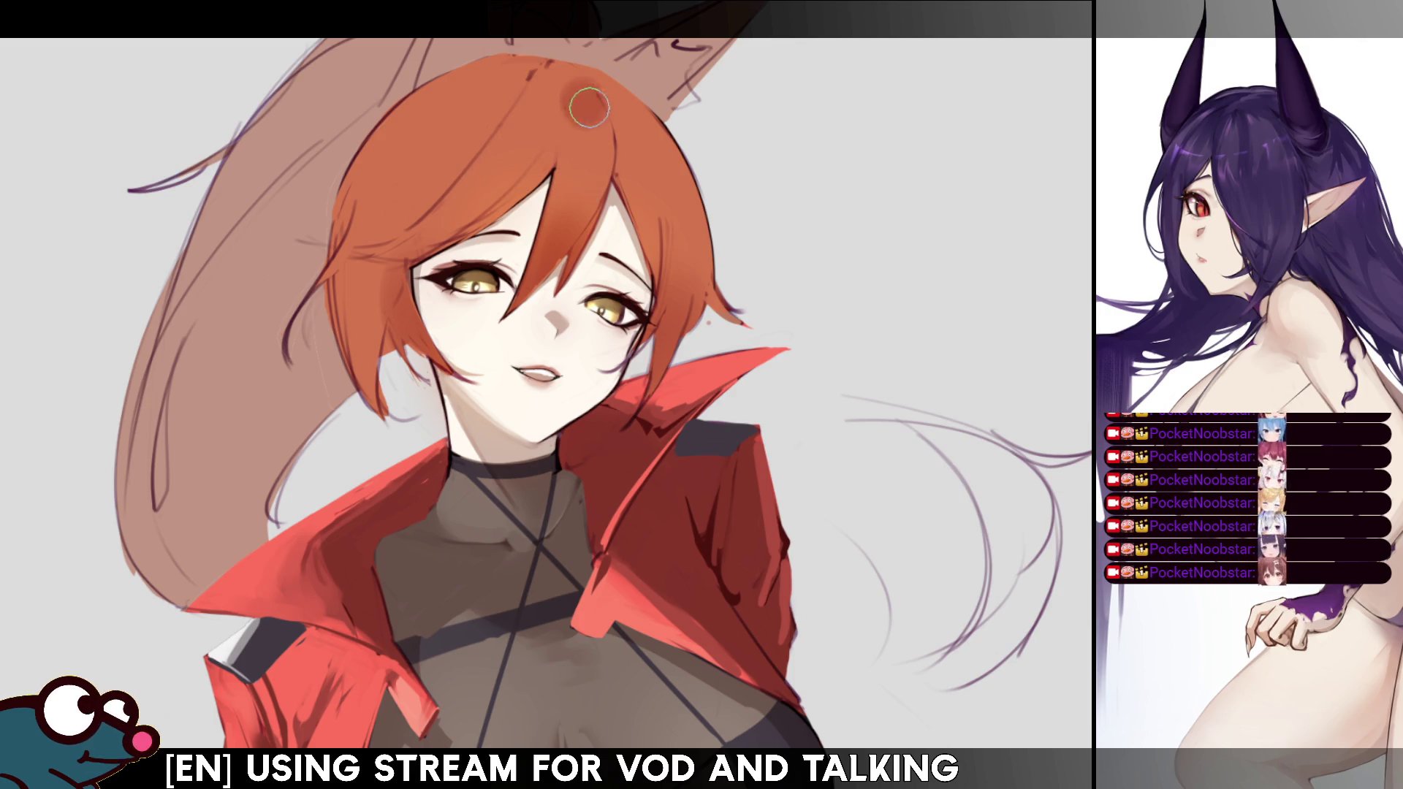
pyautogui.moveTo(584, 103); pyautogui.dragTo(604, 164)
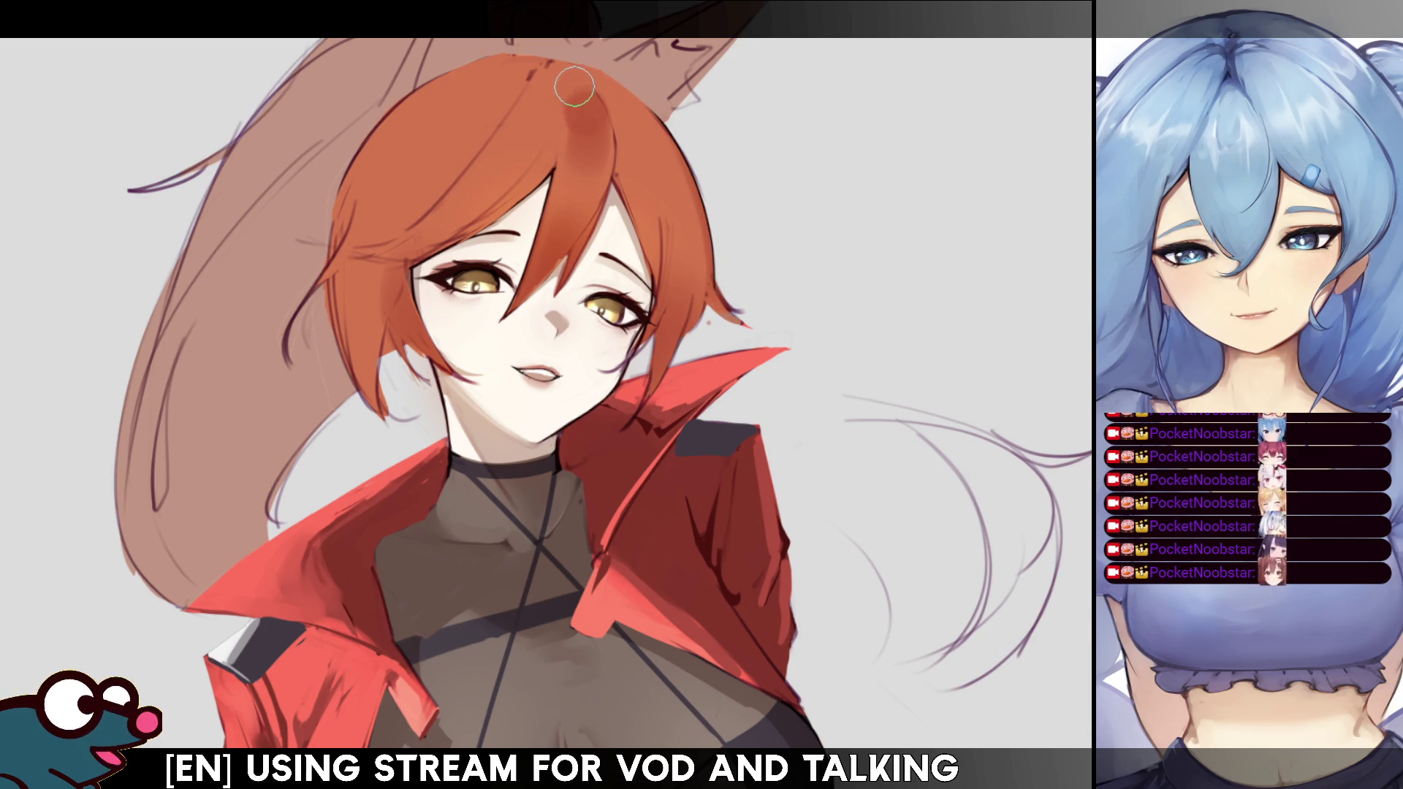
pyautogui.moveTo(574, 85); pyautogui.dragTo(577, 145)
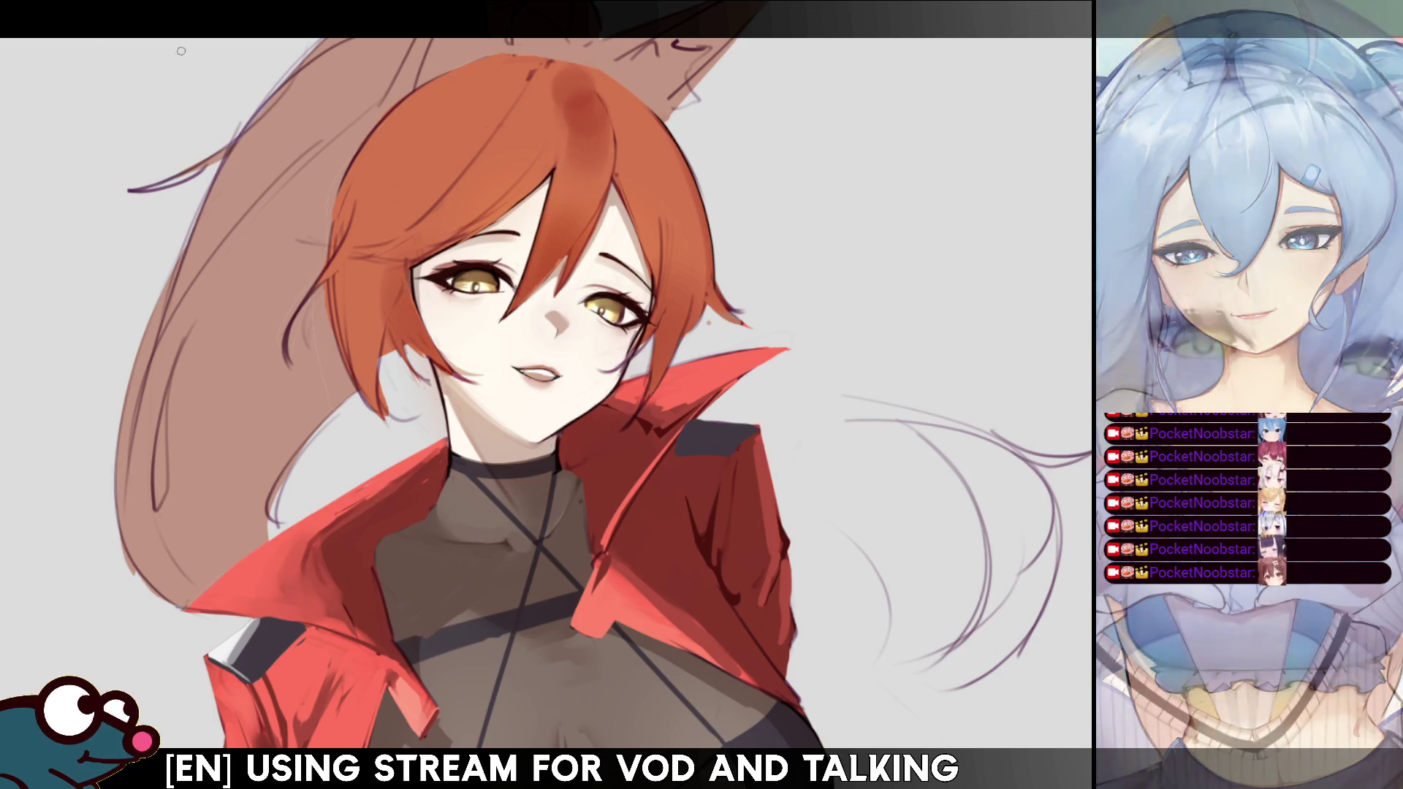
# Adjust the brush size and mirror the canvas to check the hair shading.
pyautogui.press(']')
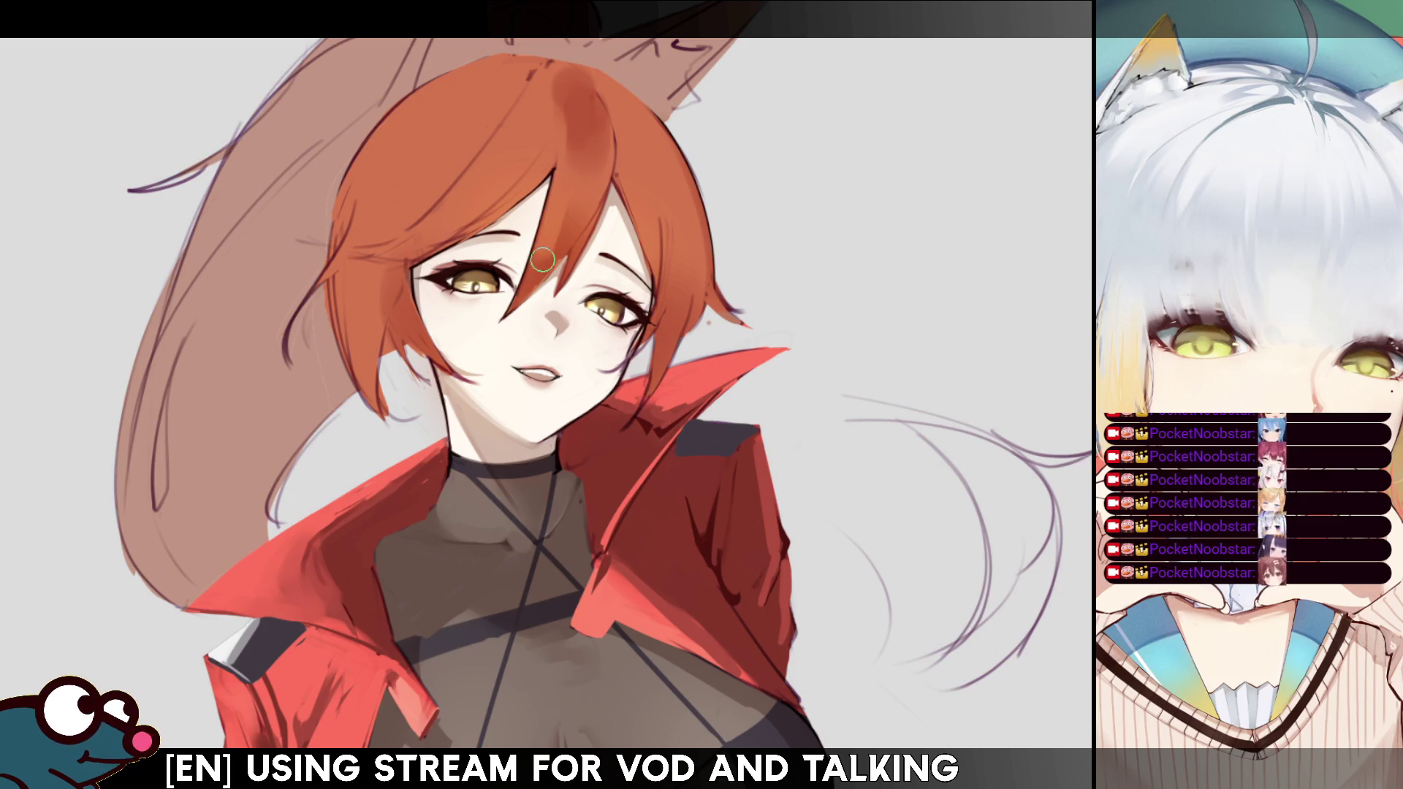
pyautogui.press('[')
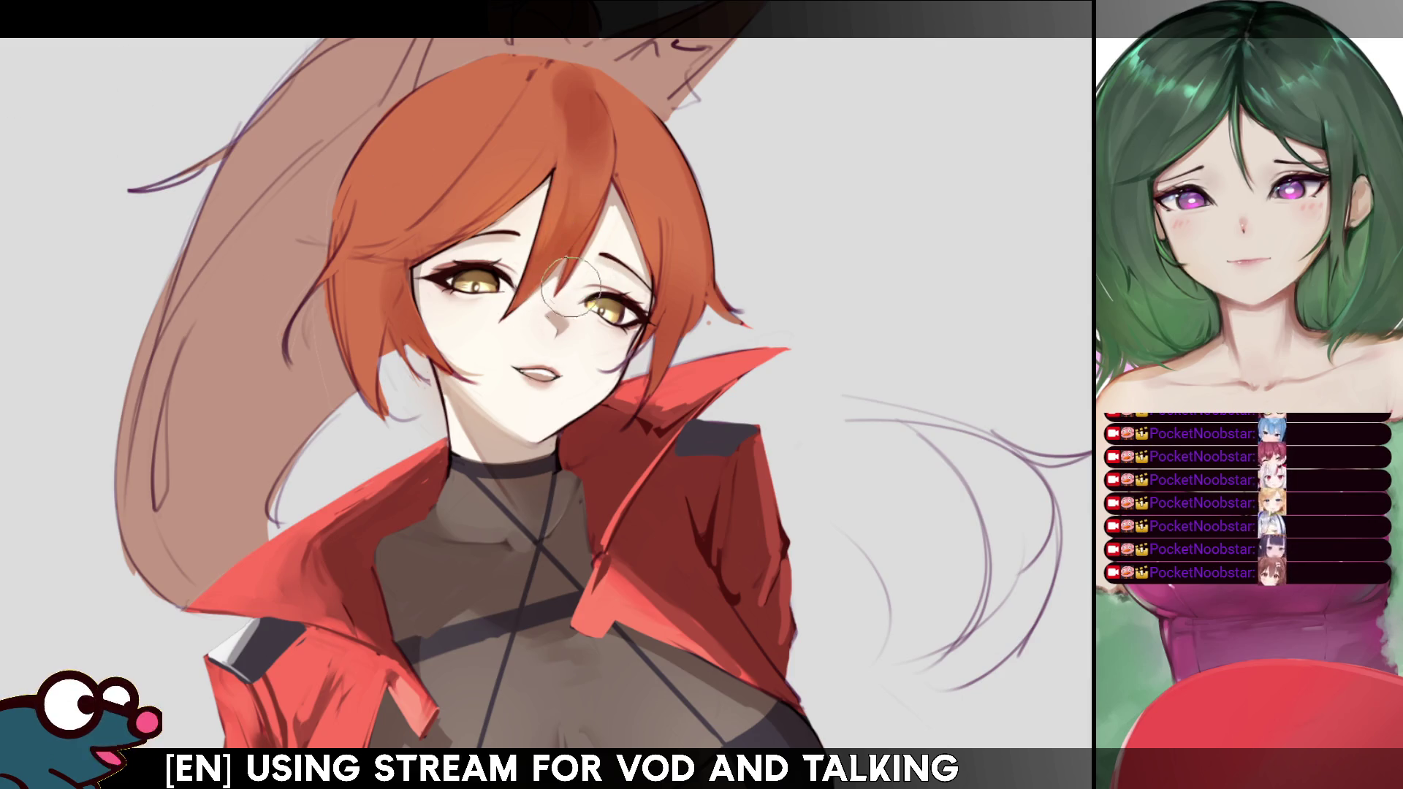
pyautogui.press('h')
pyautogui.press('h')
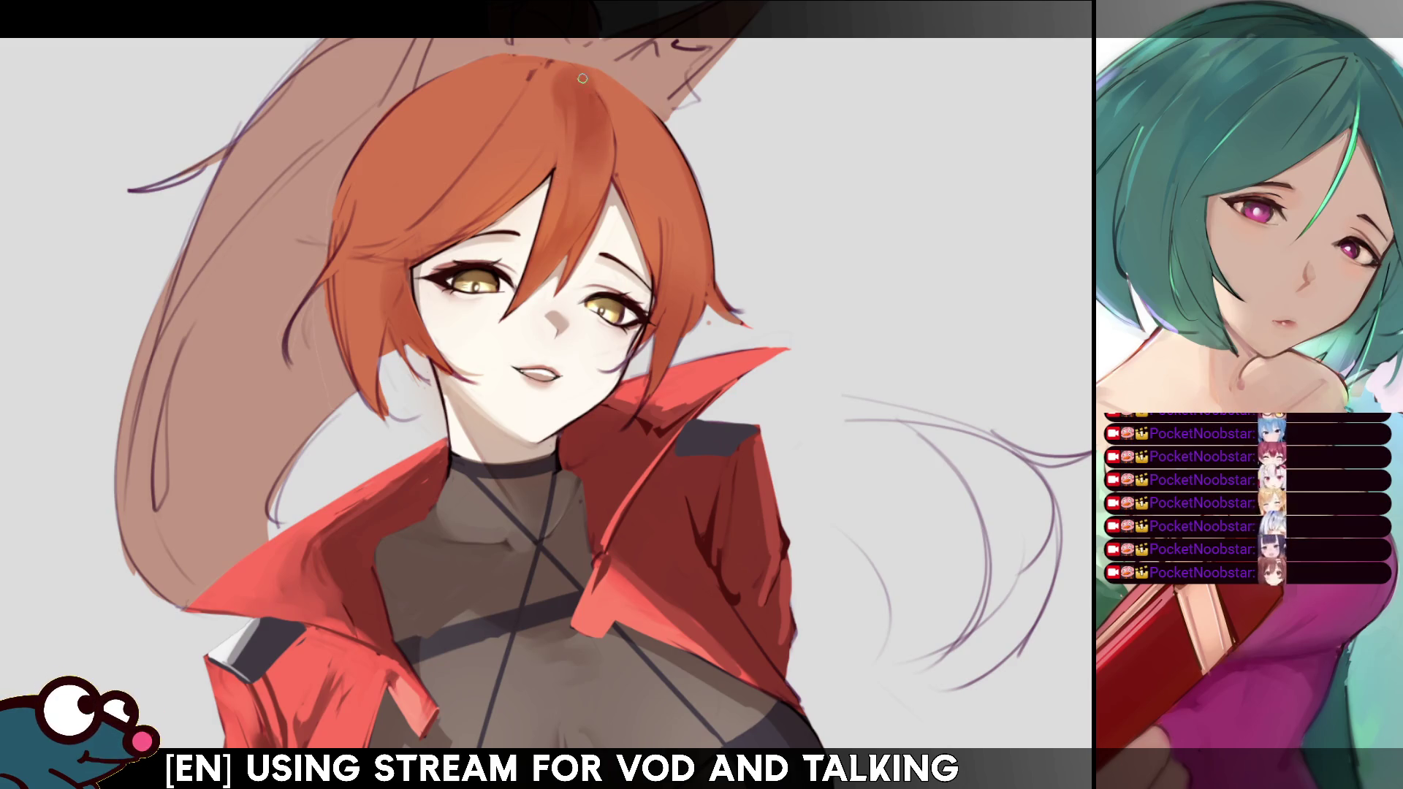
pyautogui.press('h')
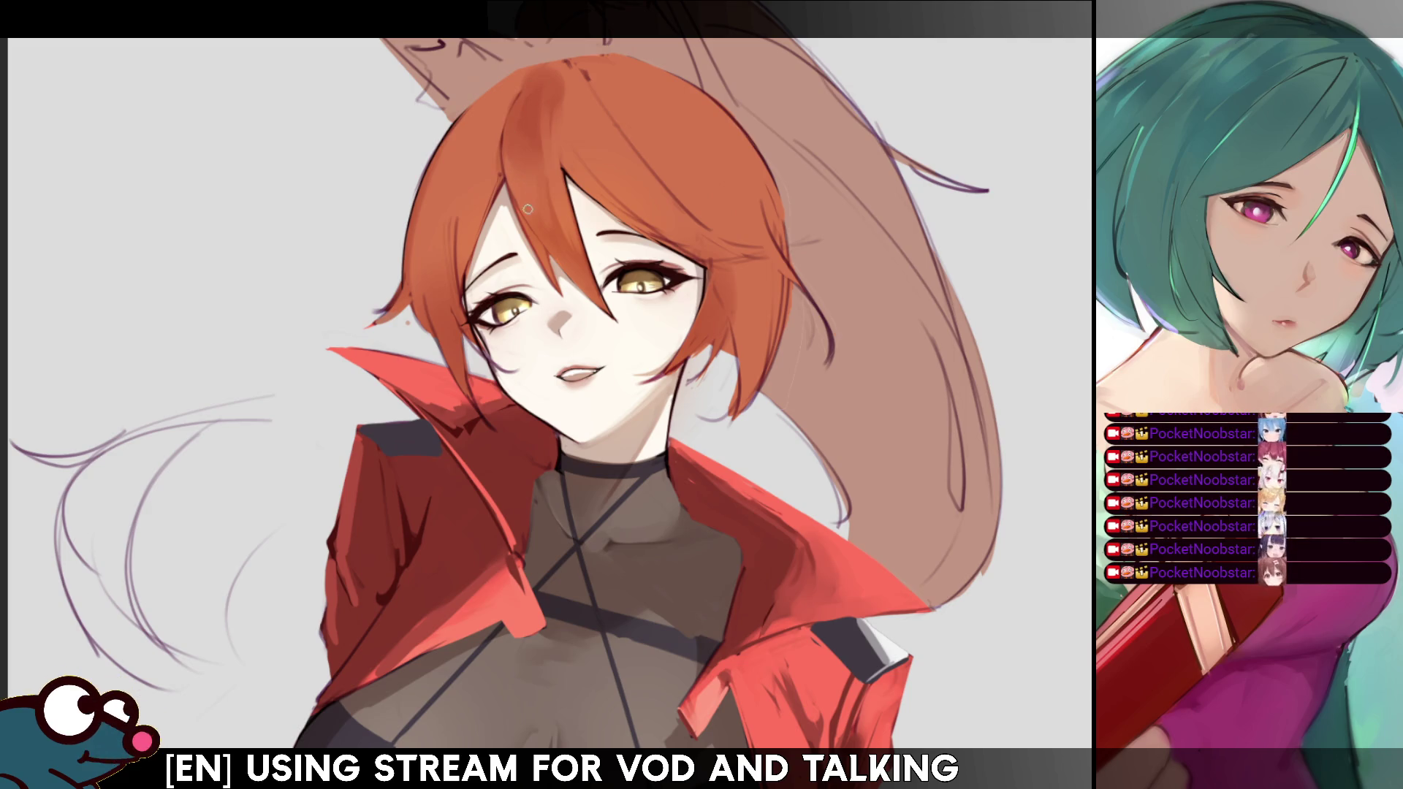
pyautogui.press('h')
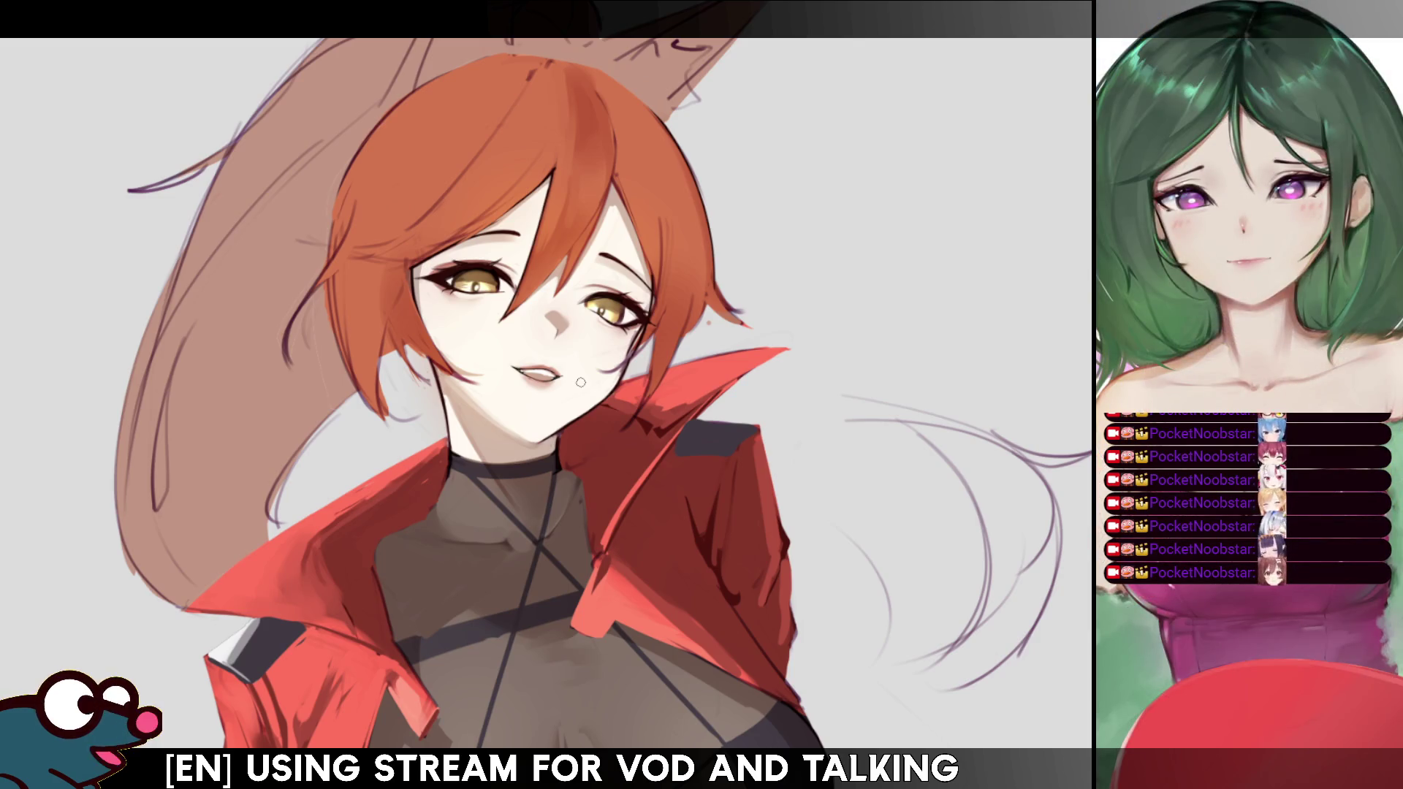
# Shift the view of the portrait slightly downward.
pyautogui.moveTo(580, 382); pyautogui.dragTo(584, 423)
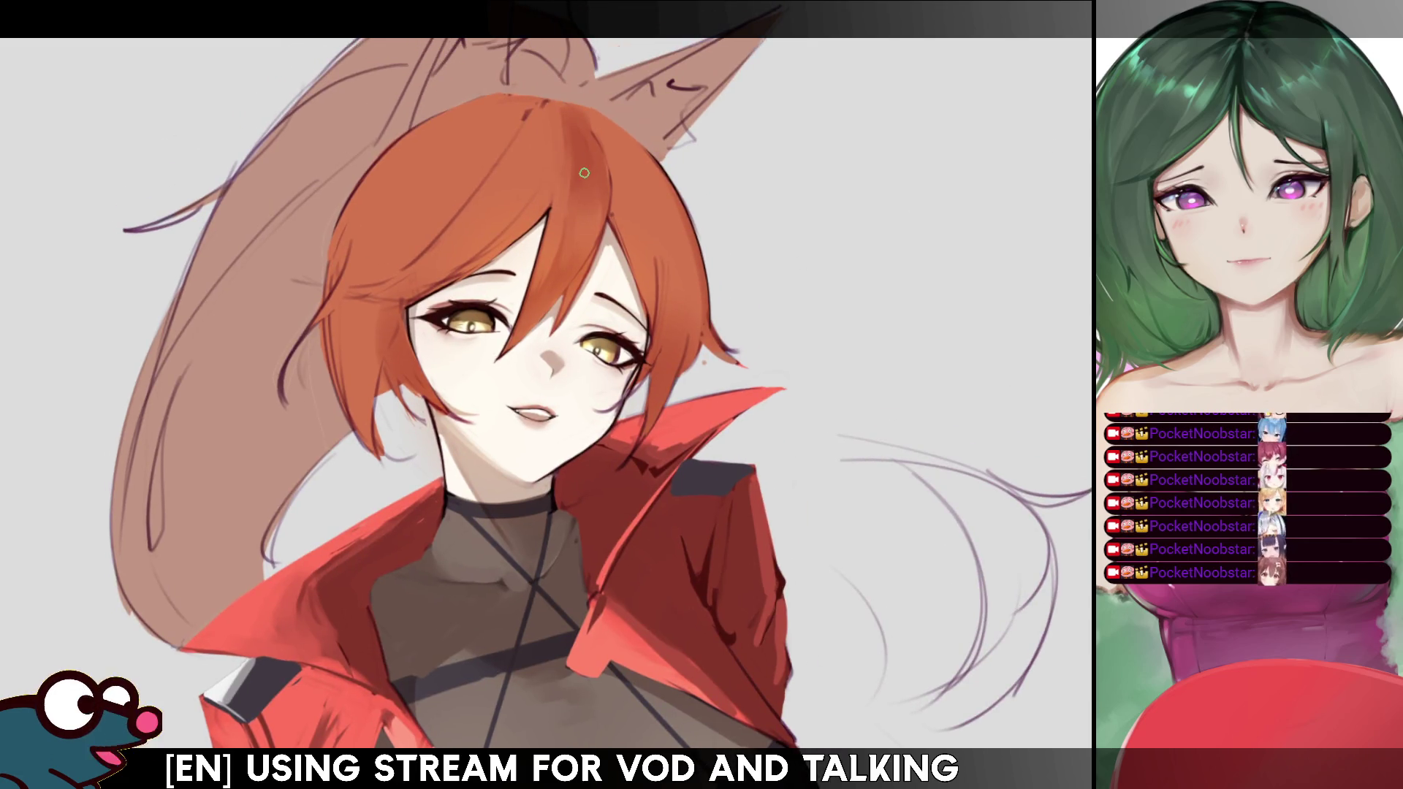
# Add light strokes to the orange hair while checking it mirrored, then reset the view upright.
pyautogui.press('h')
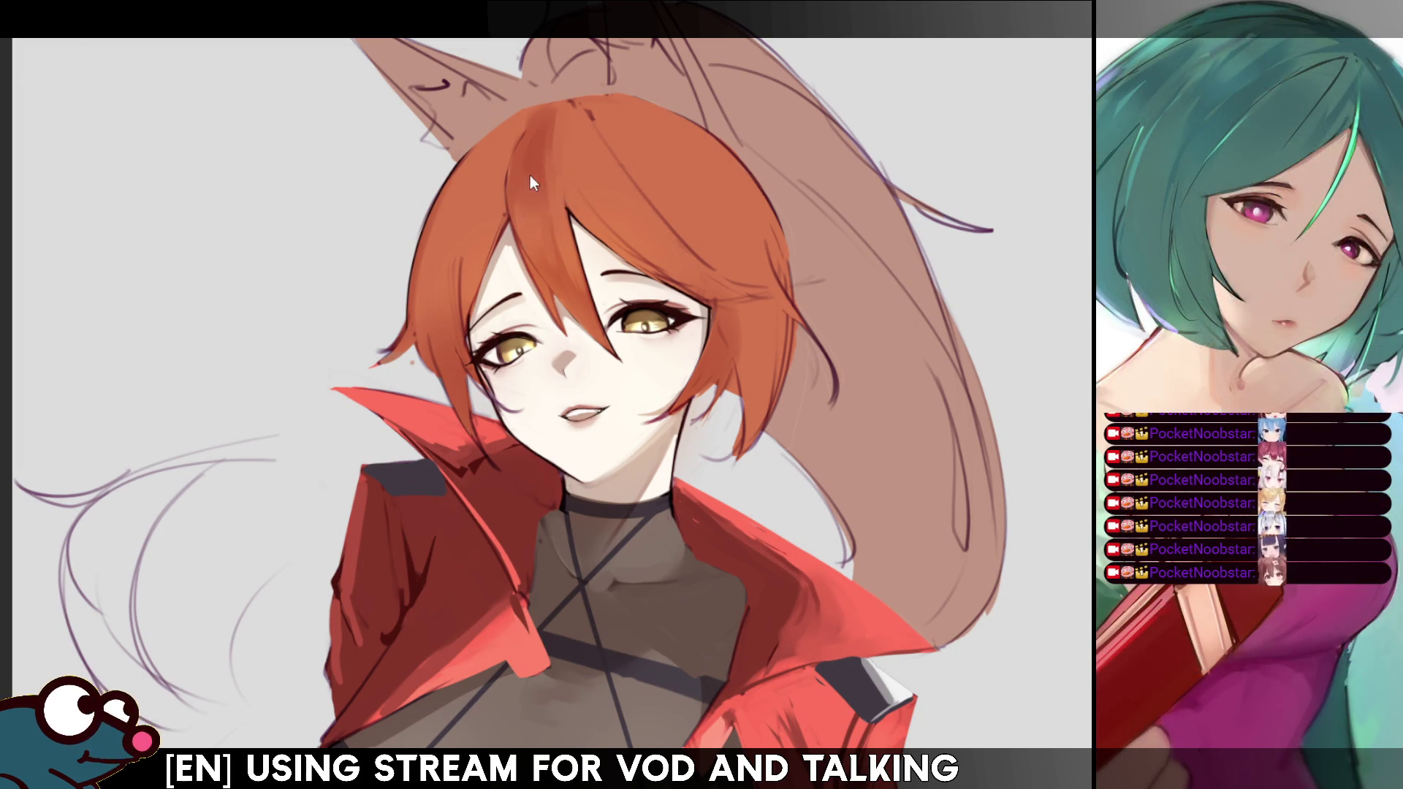
pyautogui.moveTo(527, 168); pyautogui.dragTo(530, 222)
pyautogui.press('h')
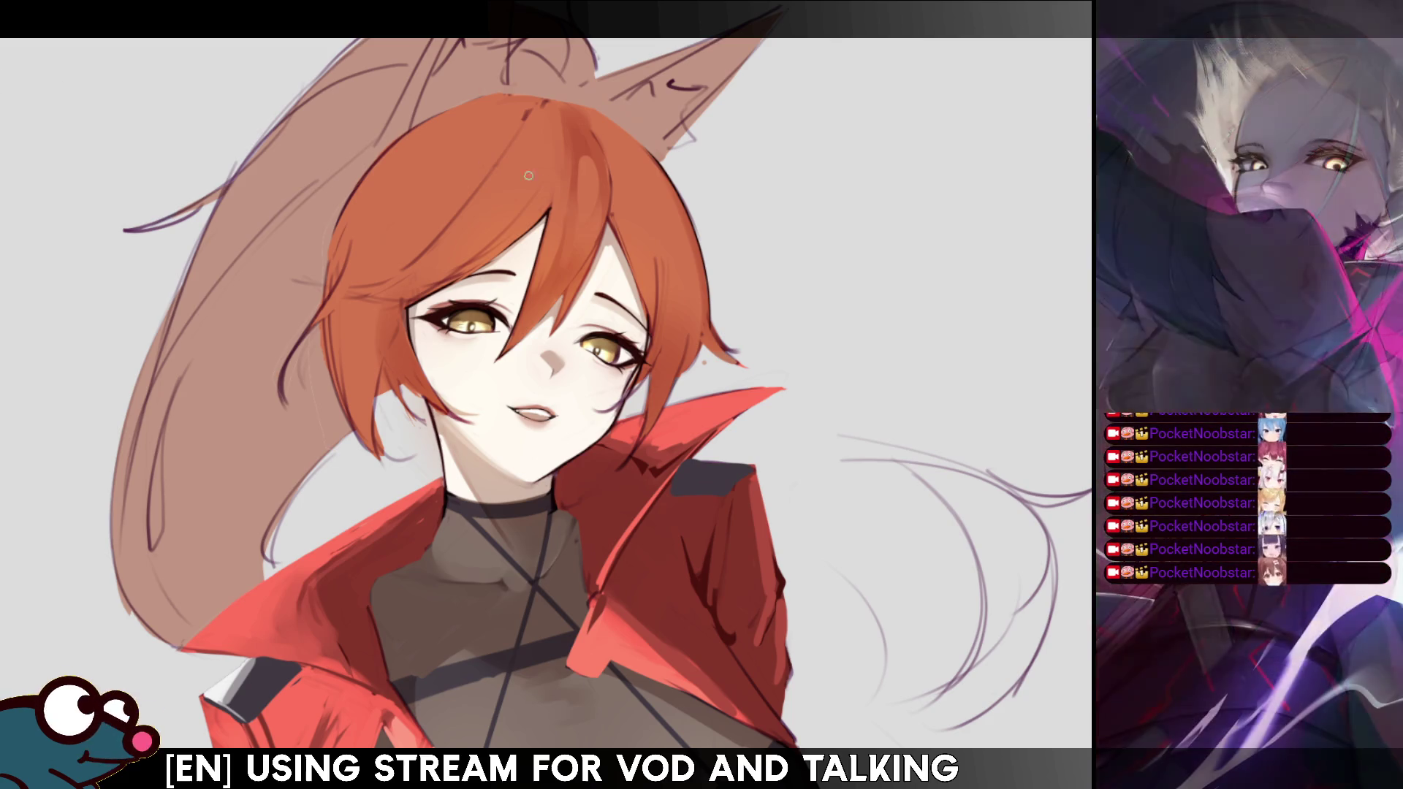
pyautogui.moveTo(580, 186); pyautogui.dragTo(419, 381)
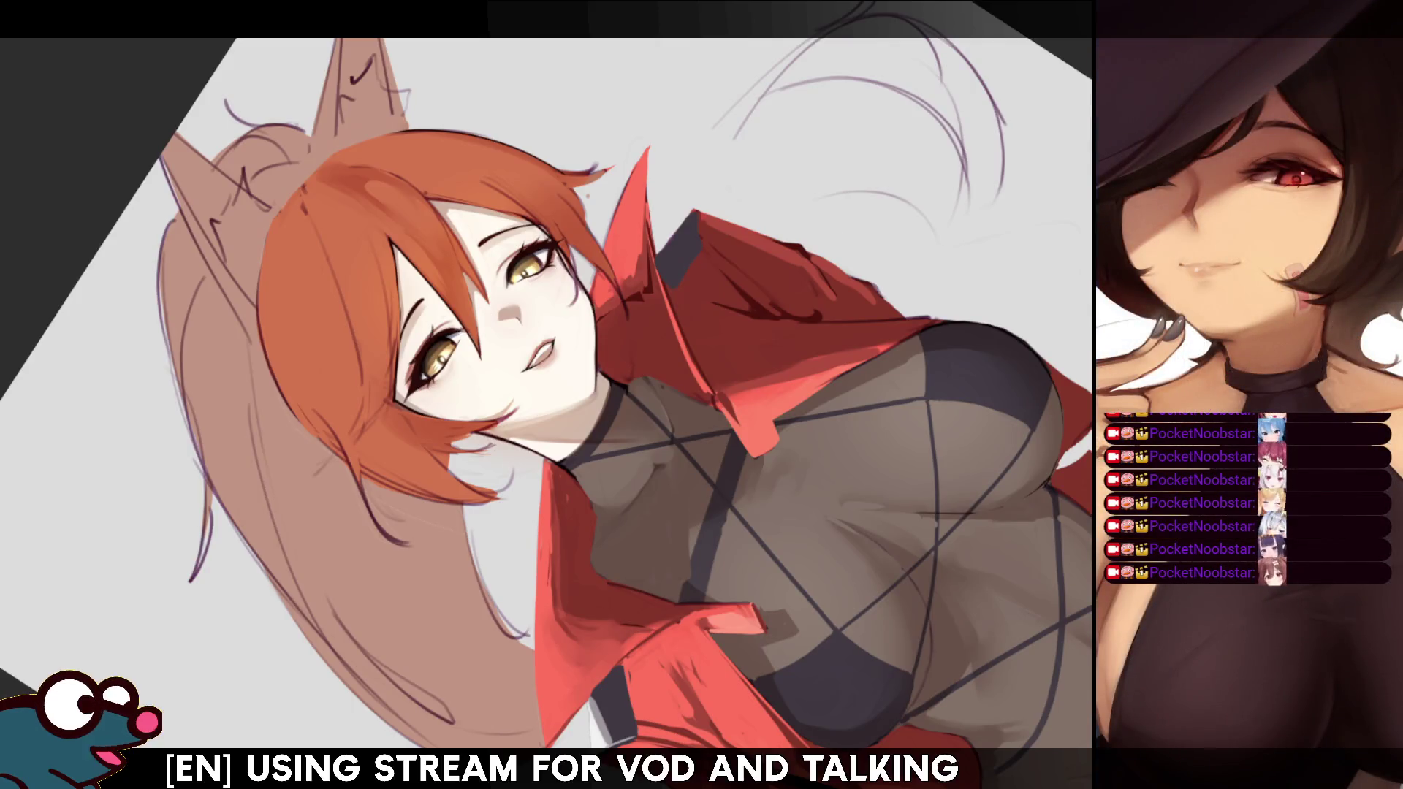
pyautogui.press('Delete')
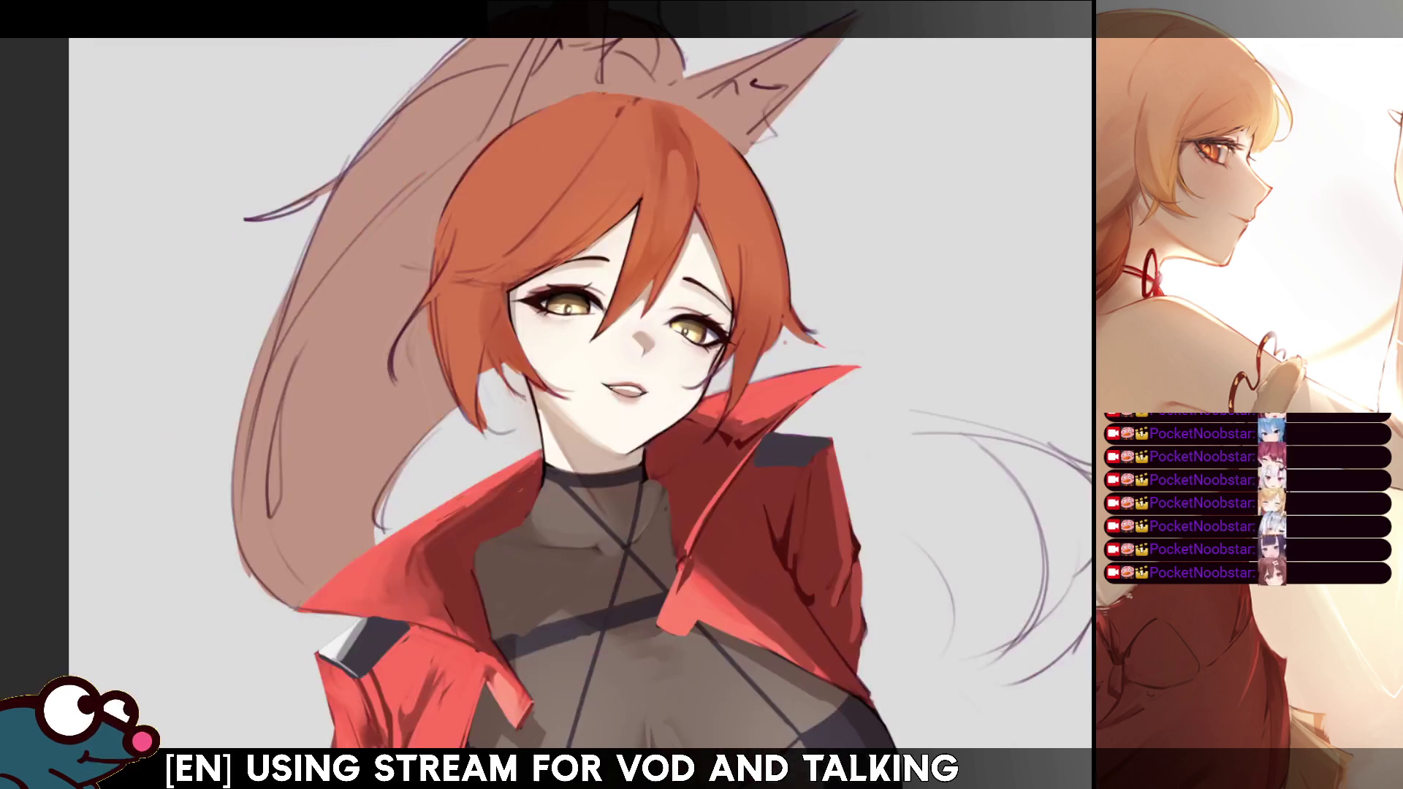
# Mirror the canvas and tilt it about 55° counterclockwise for hair shading.
pyautogui.press('m')
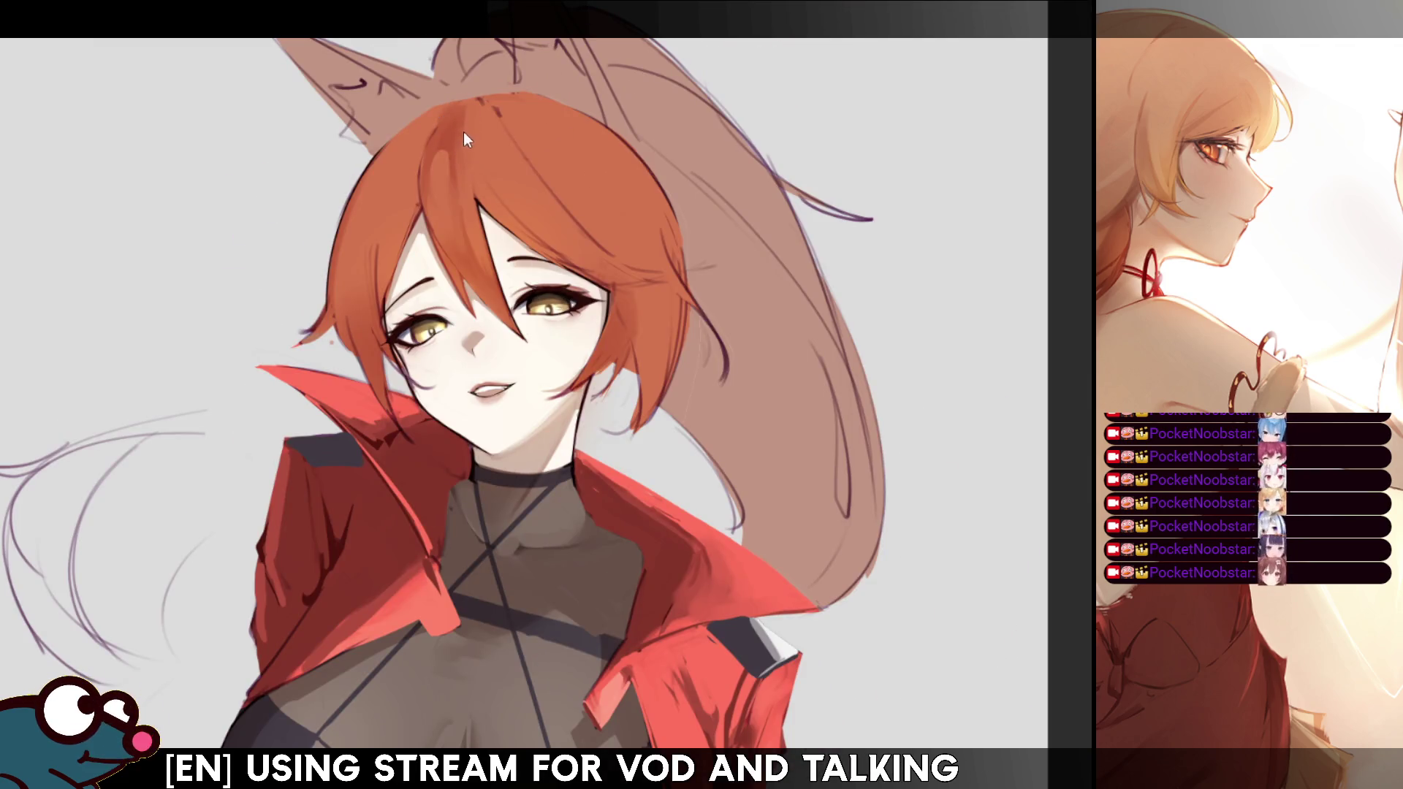
pyautogui.press('m')
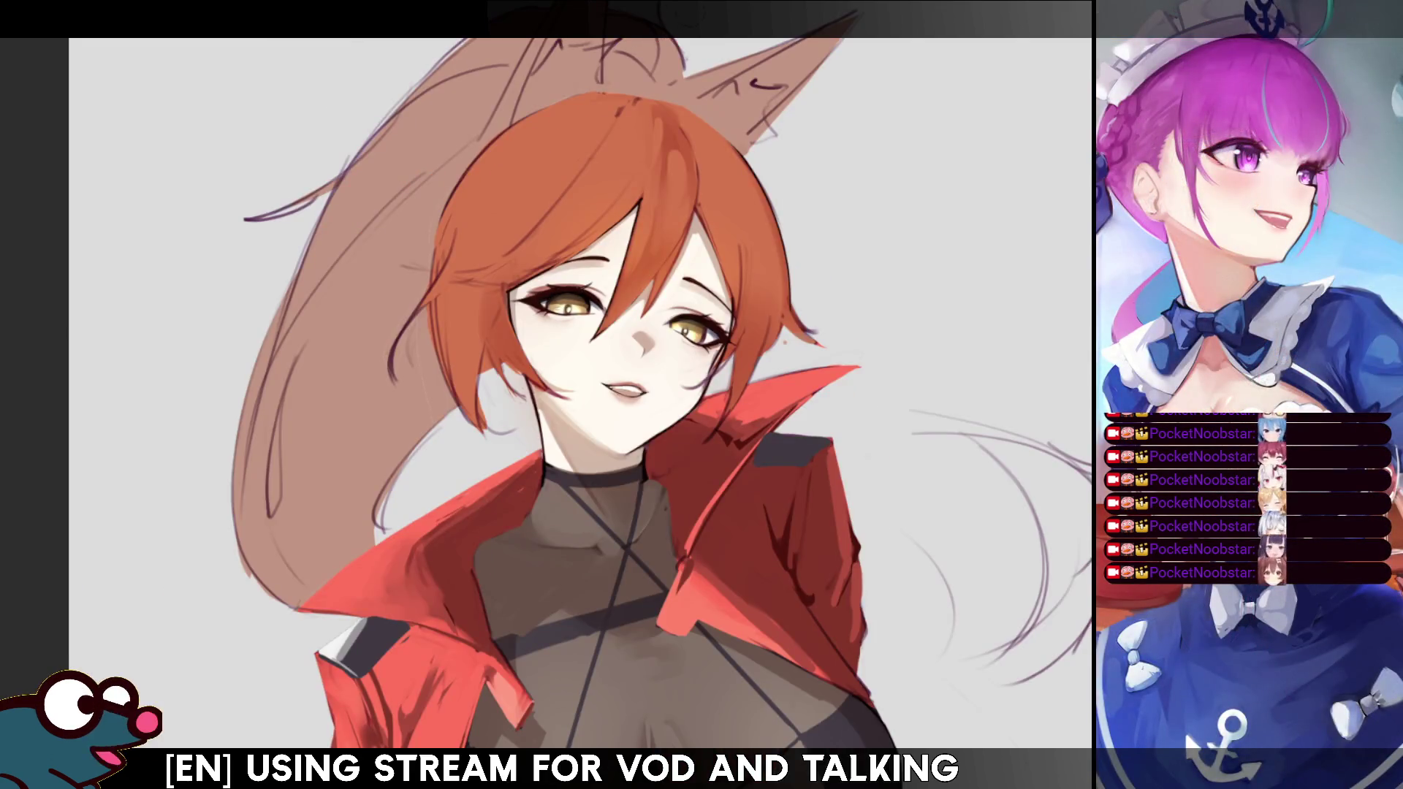
pyautogui.press('4')
pyautogui.press('4')
pyautogui.press('4')
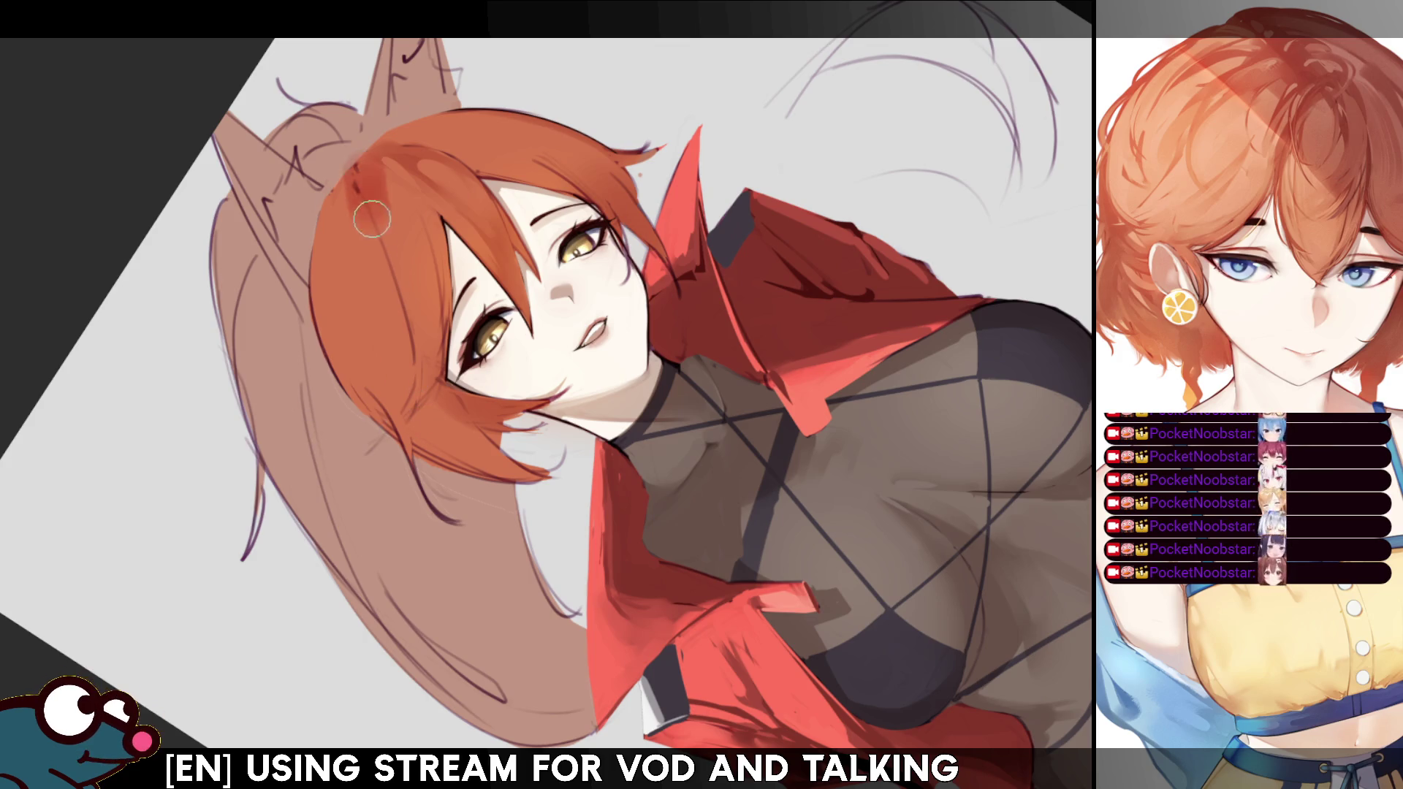
# Paint a darker red shading stroke near the top of the hair and compare with undo/redo.
pyautogui.moveTo(380, 176); pyautogui.dragTo(403, 254)
pyautogui.hotkey('ctrl', 'z')
pyautogui.hotkey('ctrl', 'y')
pyautogui.hotkey('ctrl', 'z')
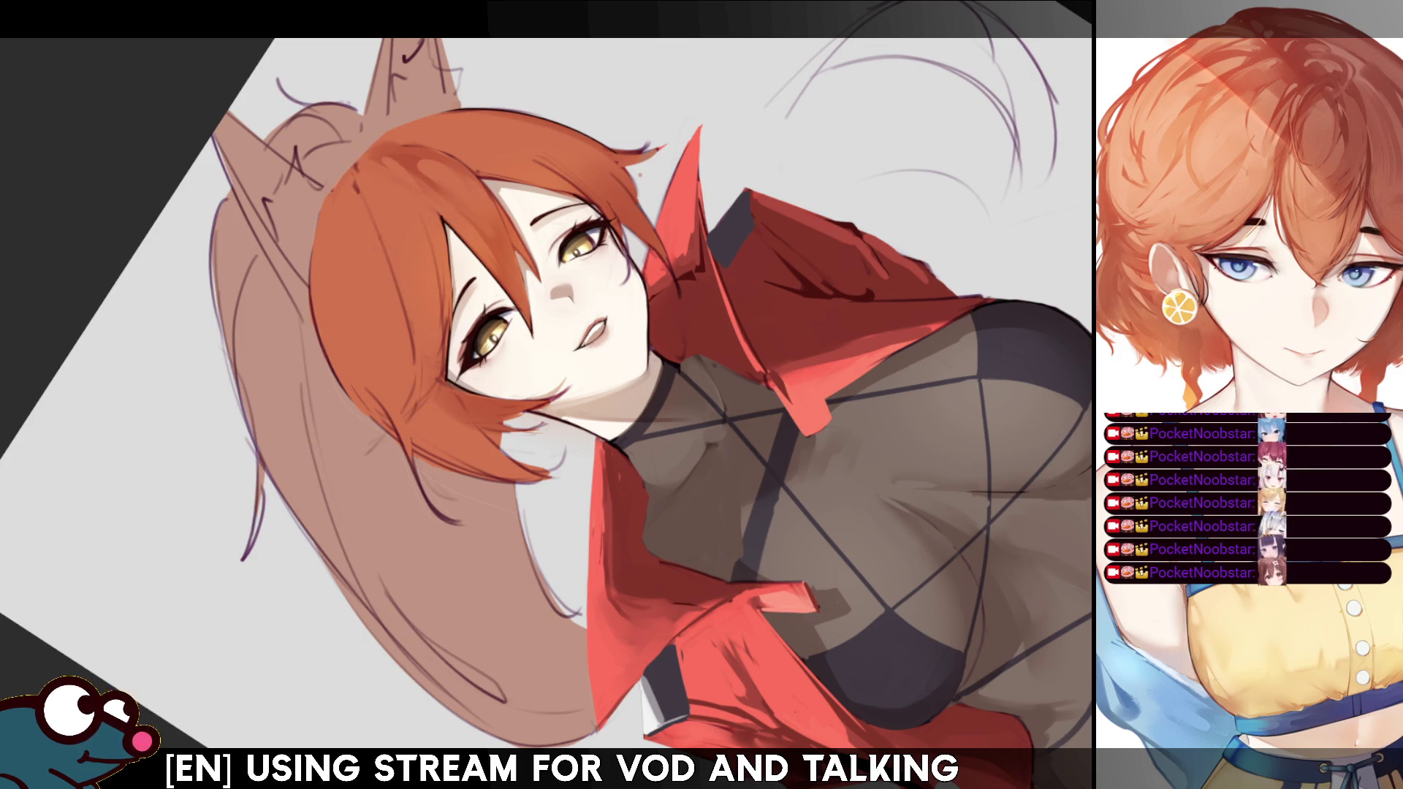
pyautogui.hotkey('ctrl', 'y')
pyautogui.hotkey('ctrl', 'z')
pyautogui.hotkey('ctrl', 'y')
pyautogui.hotkey('ctrl', 'z')
pyautogui.hotkey('ctrl', 'y')
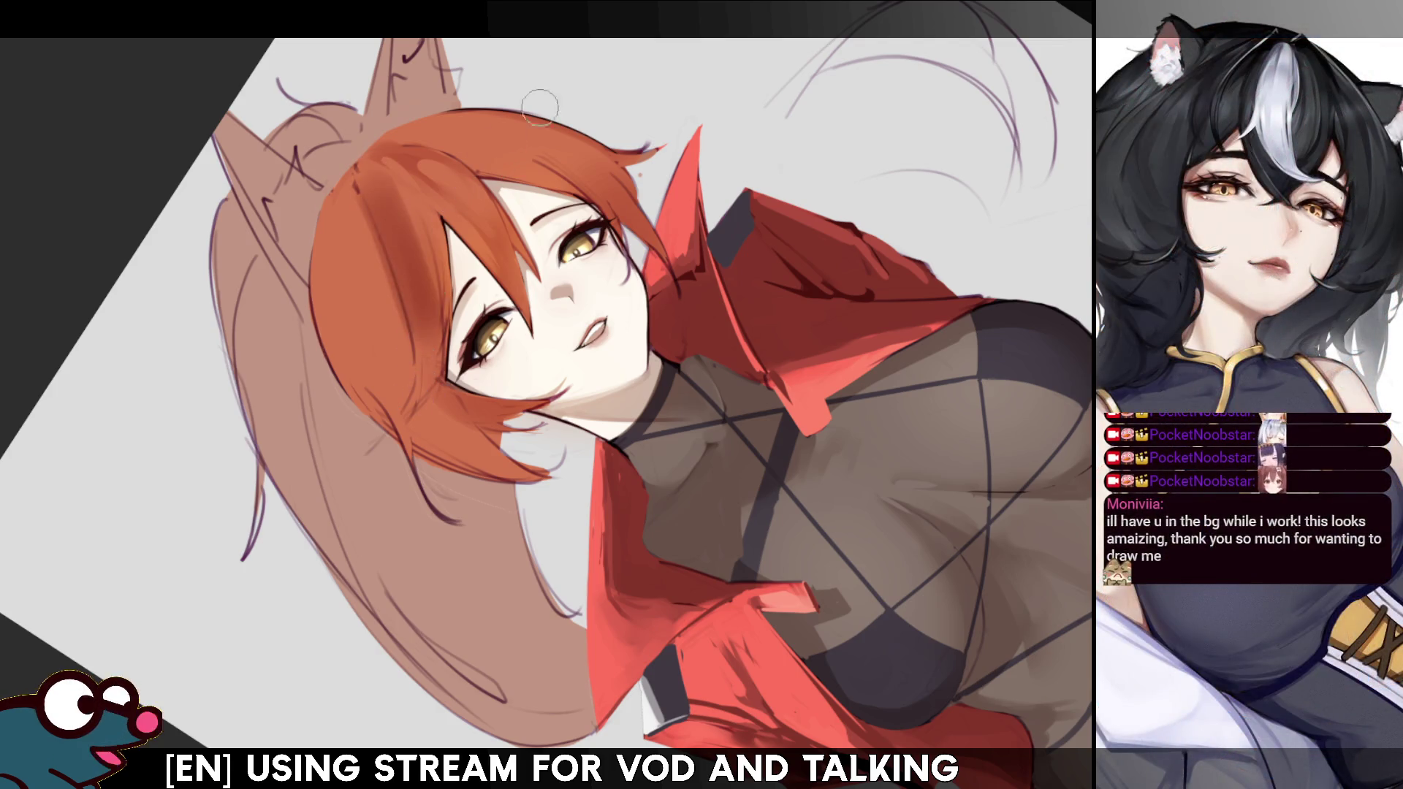
# Compare the hair with and without the dark stroke, mirrored and unmirrored, keeping the stroke.
pyautogui.press('h')
pyautogui.press('h')
pyautogui.hotkey('ctrl', 'z')
pyautogui.hotkey('ctrl', 'y')
pyautogui.hotkey('ctrl', 'z')
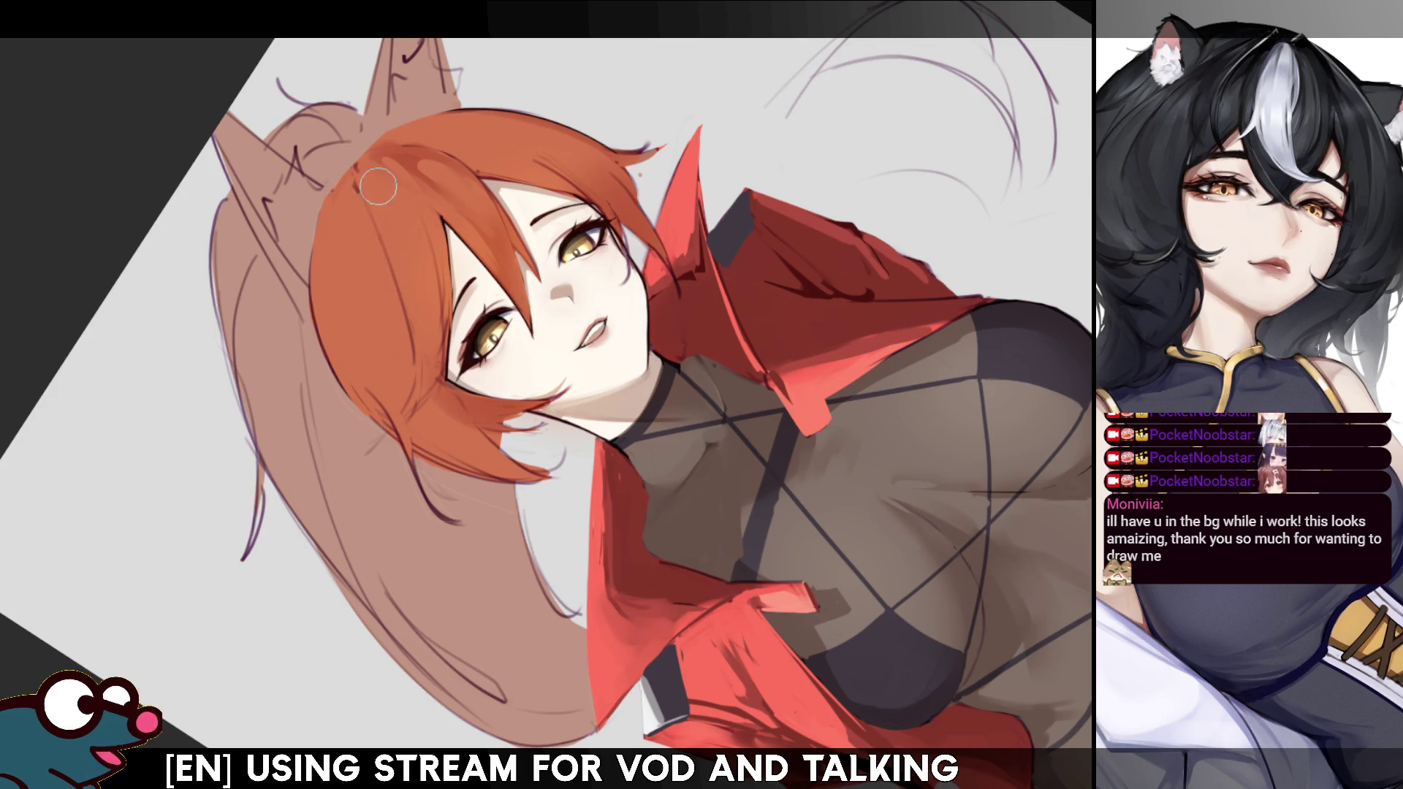
pyautogui.hotkey('ctrl', 'y')
pyautogui.hotkey('ctrl', 'z')
pyautogui.hotkey('ctrl', 'y')
pyautogui.hotkey('ctrl', 'z')
pyautogui.hotkey('ctrl', 'y')
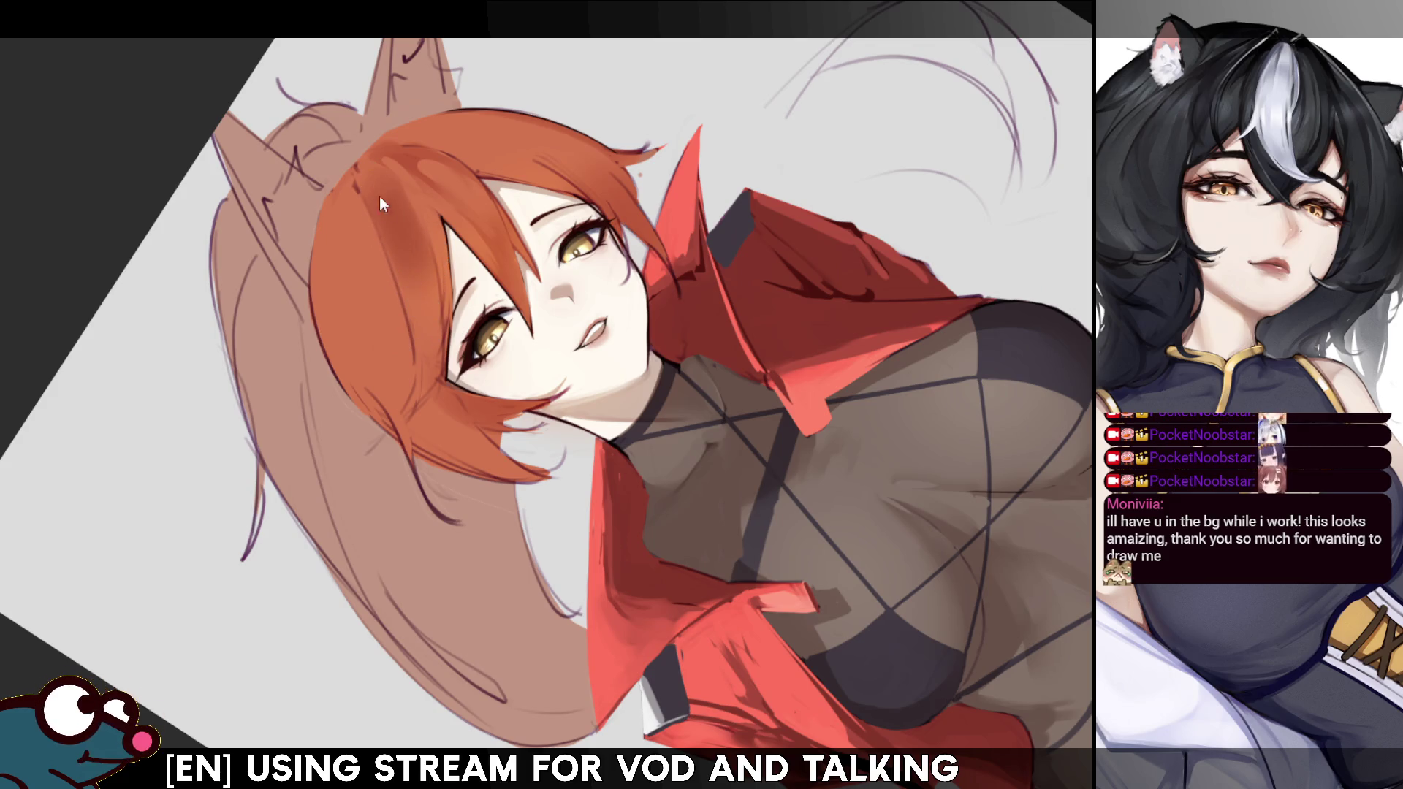
pyautogui.hotkey('ctrl', 'z')
pyautogui.press('h')
pyautogui.hotkey('ctrl', 'y')
pyautogui.hotkey('ctrl', 'z')
pyautogui.hotkey('ctrl', 'y')
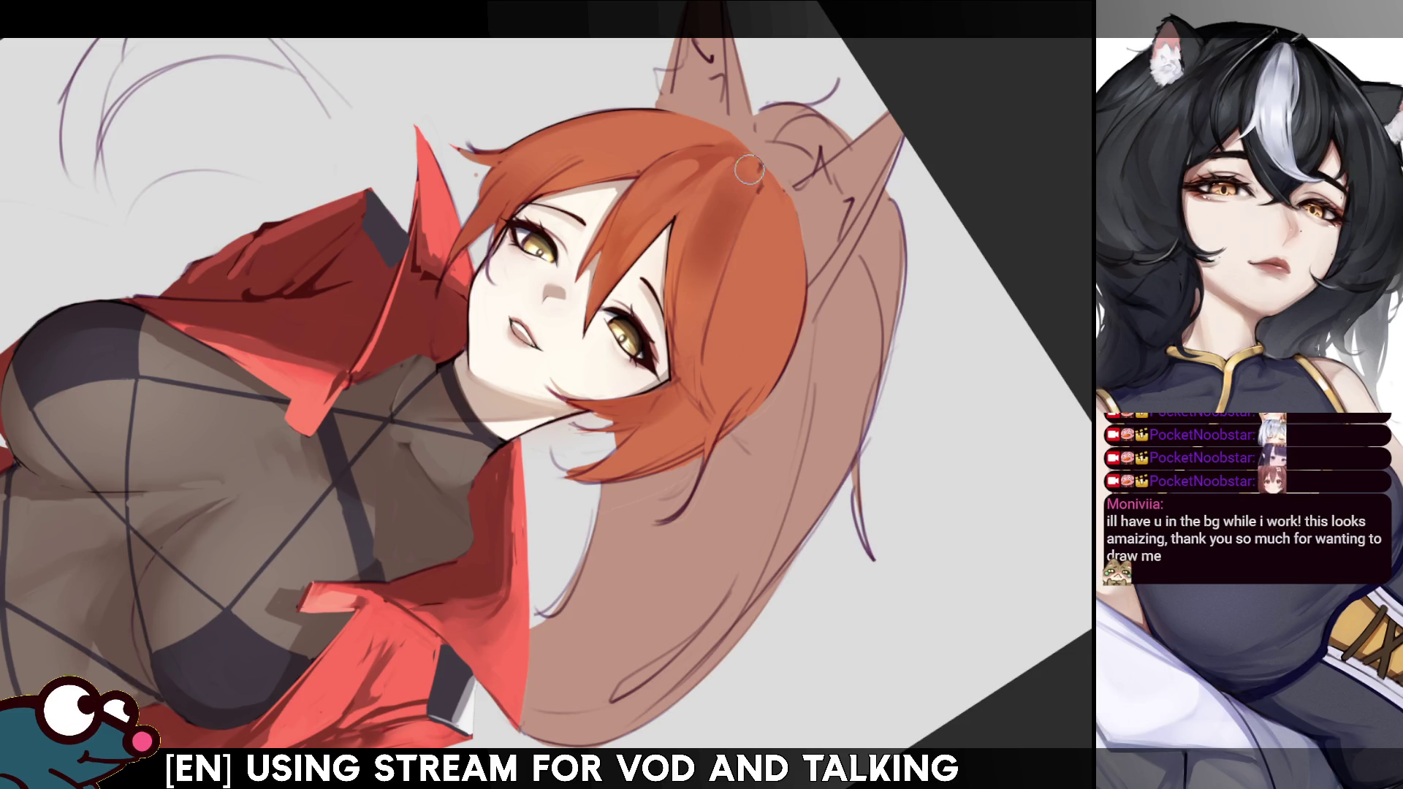
pyautogui.hotkey('ctrl', 'z')
pyautogui.hotkey('ctrl', 'y')
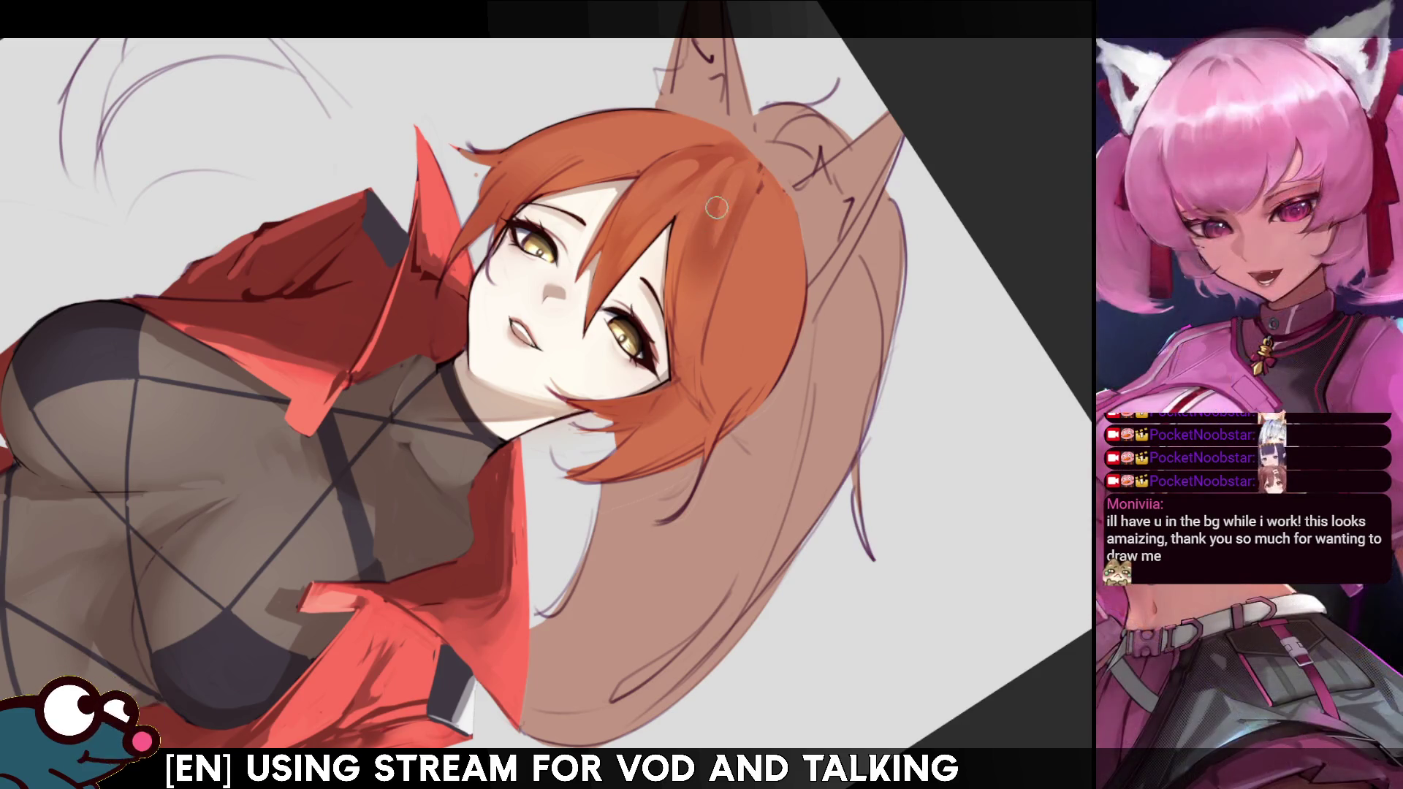
# Mirror-check the proportions and face, then select the hair layer's contents and clear the selection.
pyautogui.press('h')
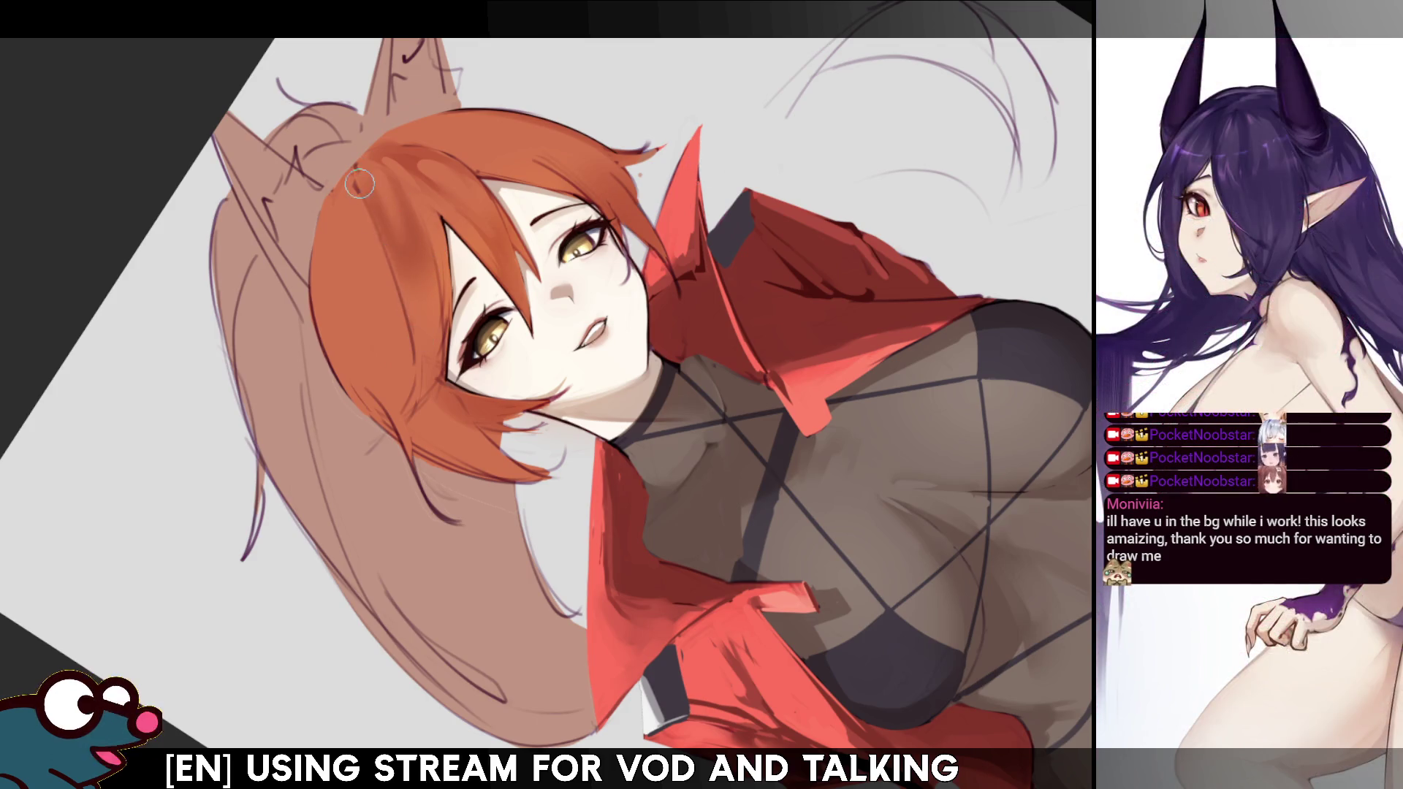
pyautogui.press('h')
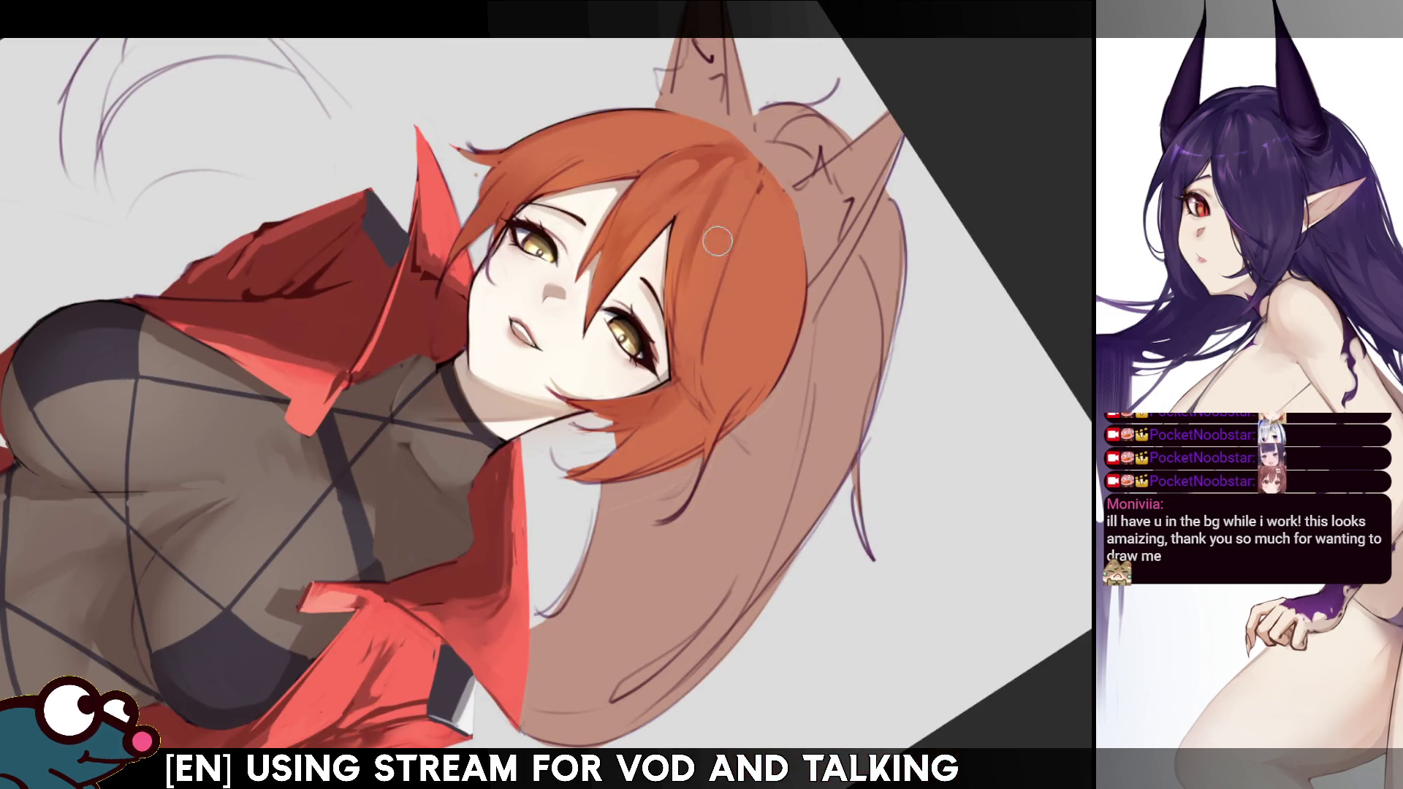
pyautogui.press('h')
pyautogui.press('h')
pyautogui.press('h')
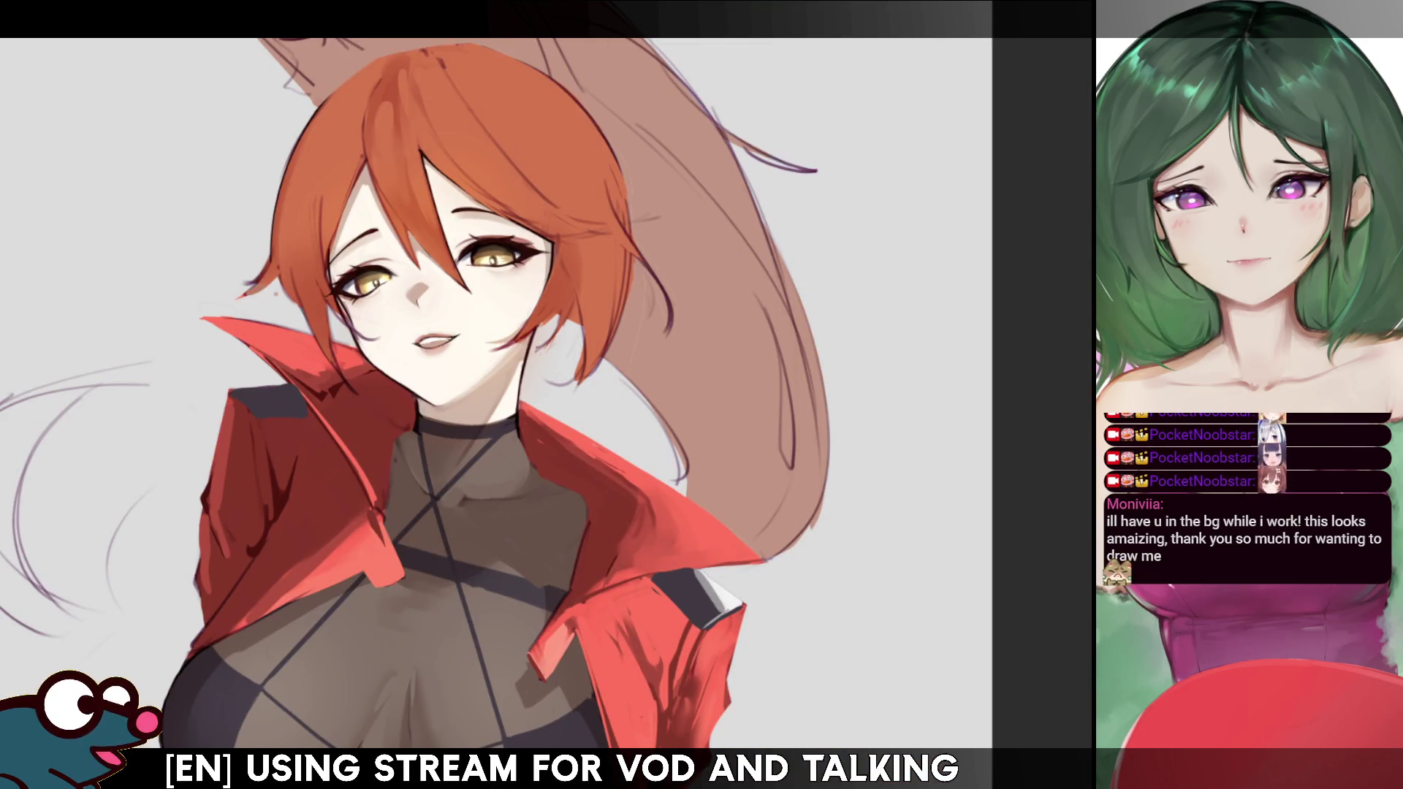
pyautogui.press('h')
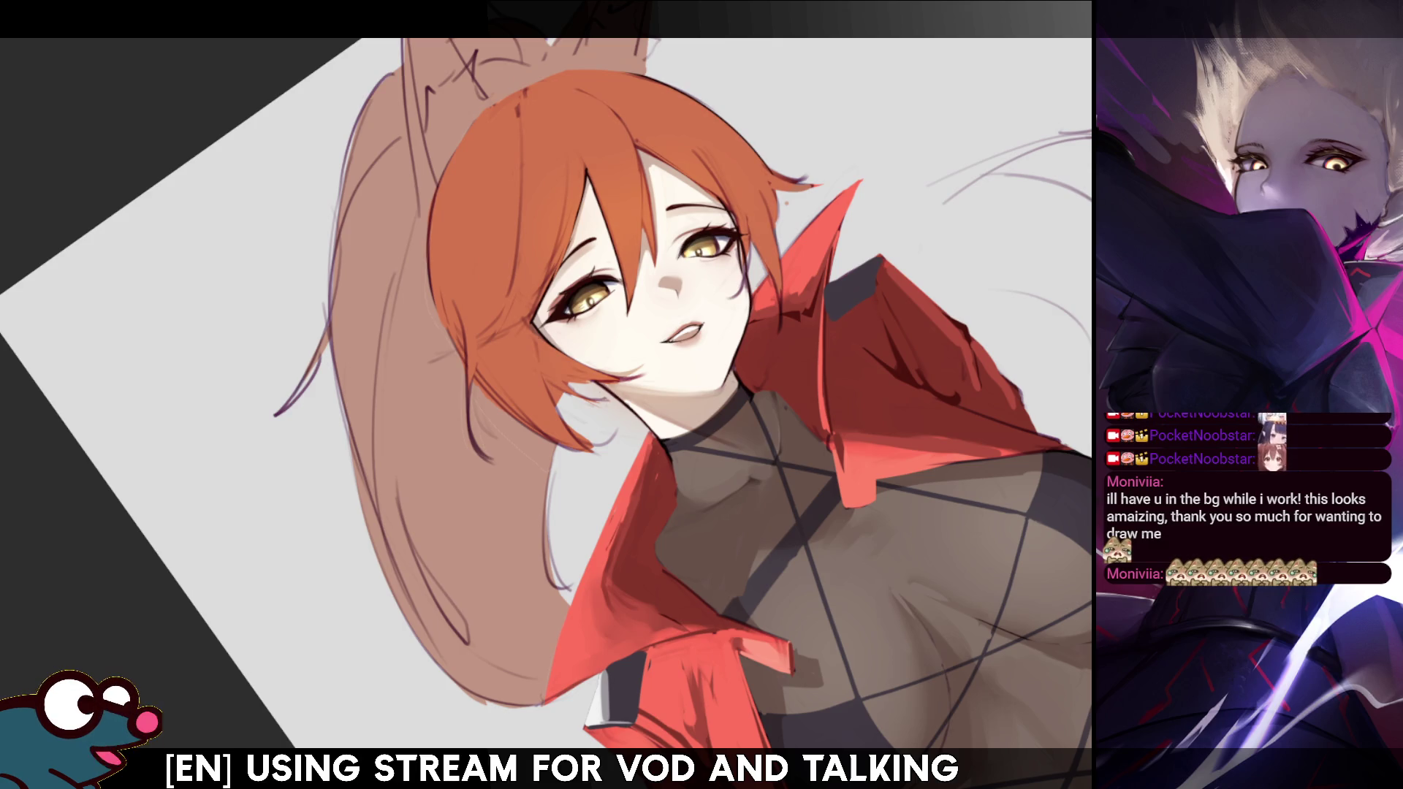
pyautogui.hotkey('ctrl', 'shift', 'd')
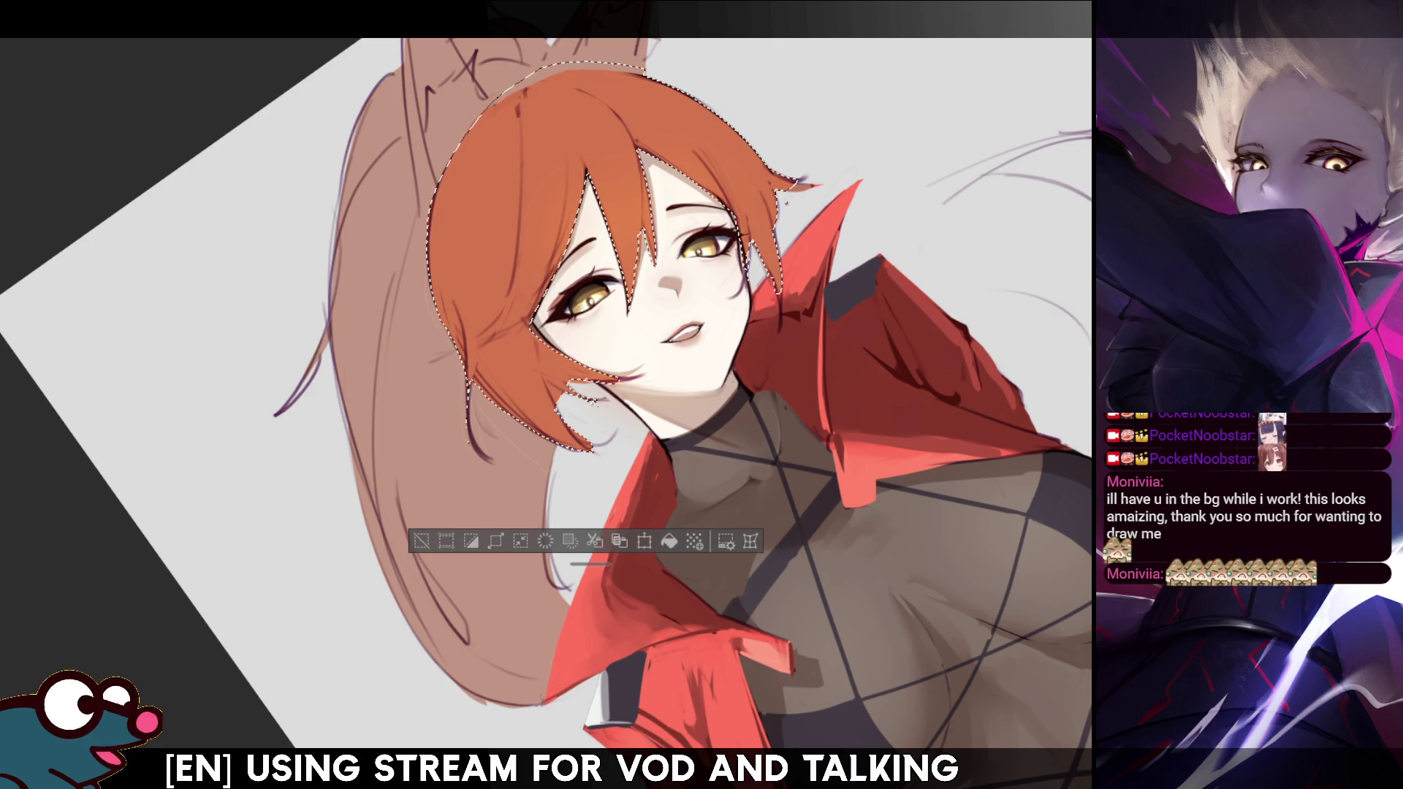
pyautogui.hotkey('ctrl', 'd')
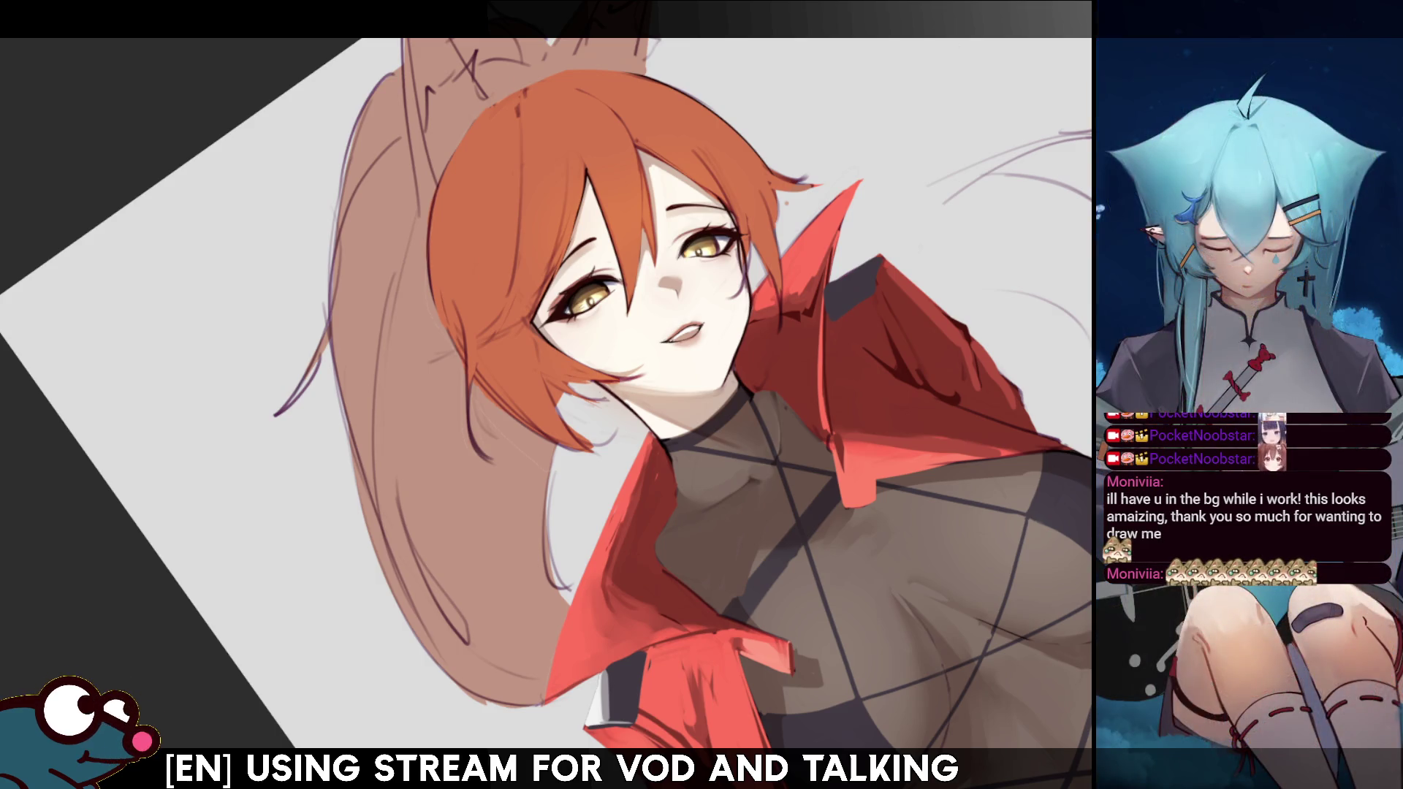
pyautogui.hotkey('ctrl', '0')
pyautogui.scroll(3, 943, 310)
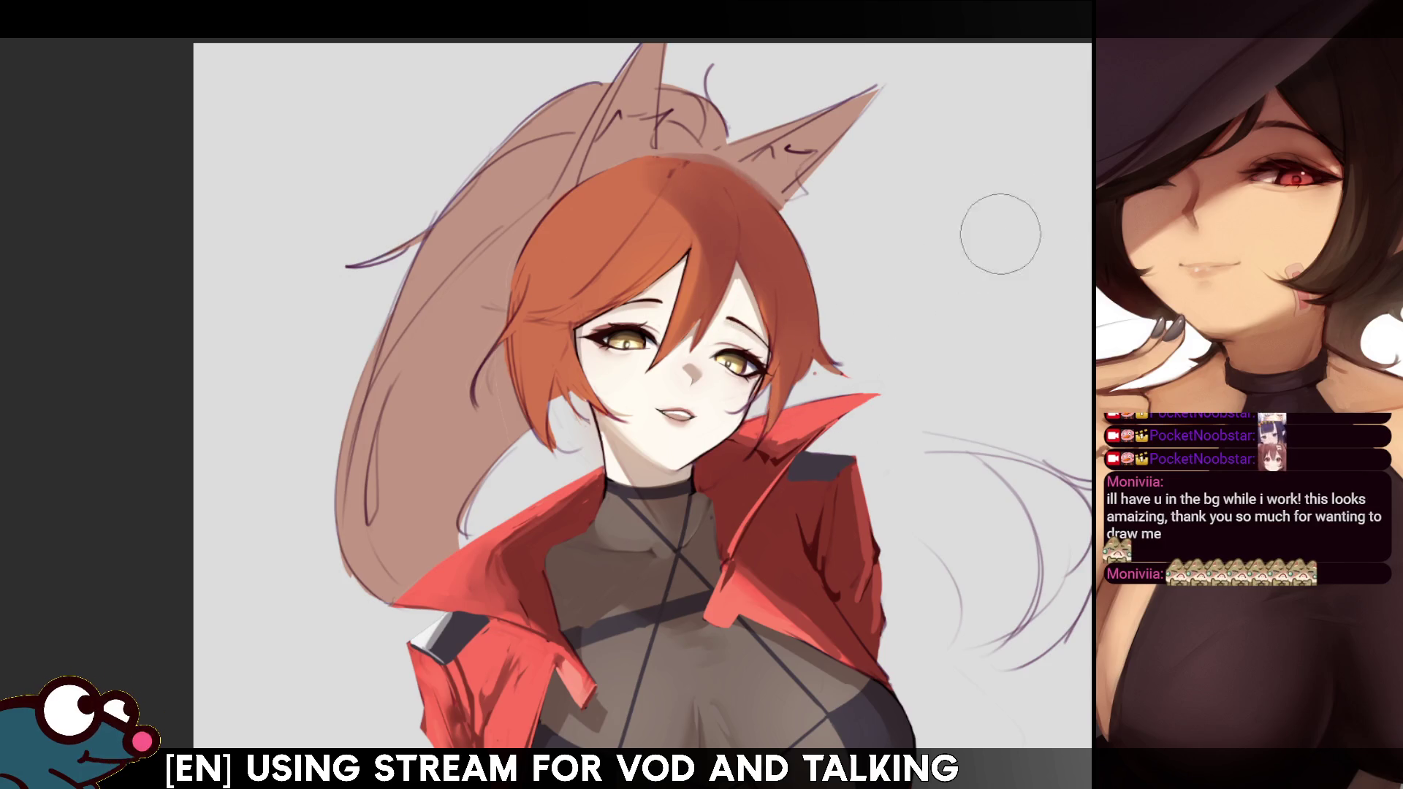
pyautogui.hotkey('ctrl', '-')
pyautogui.hotkey('ctrl', '+')
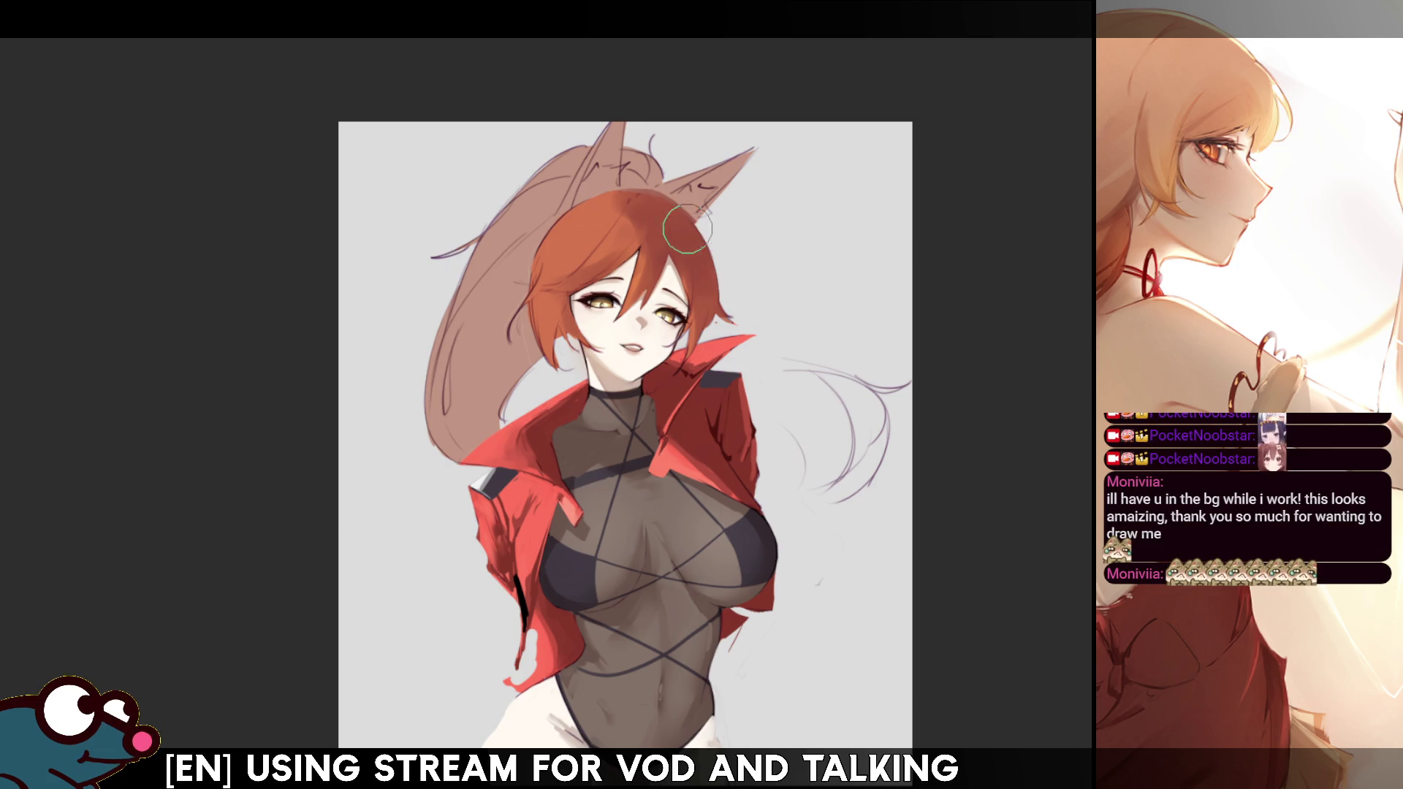
pyautogui.press('m')
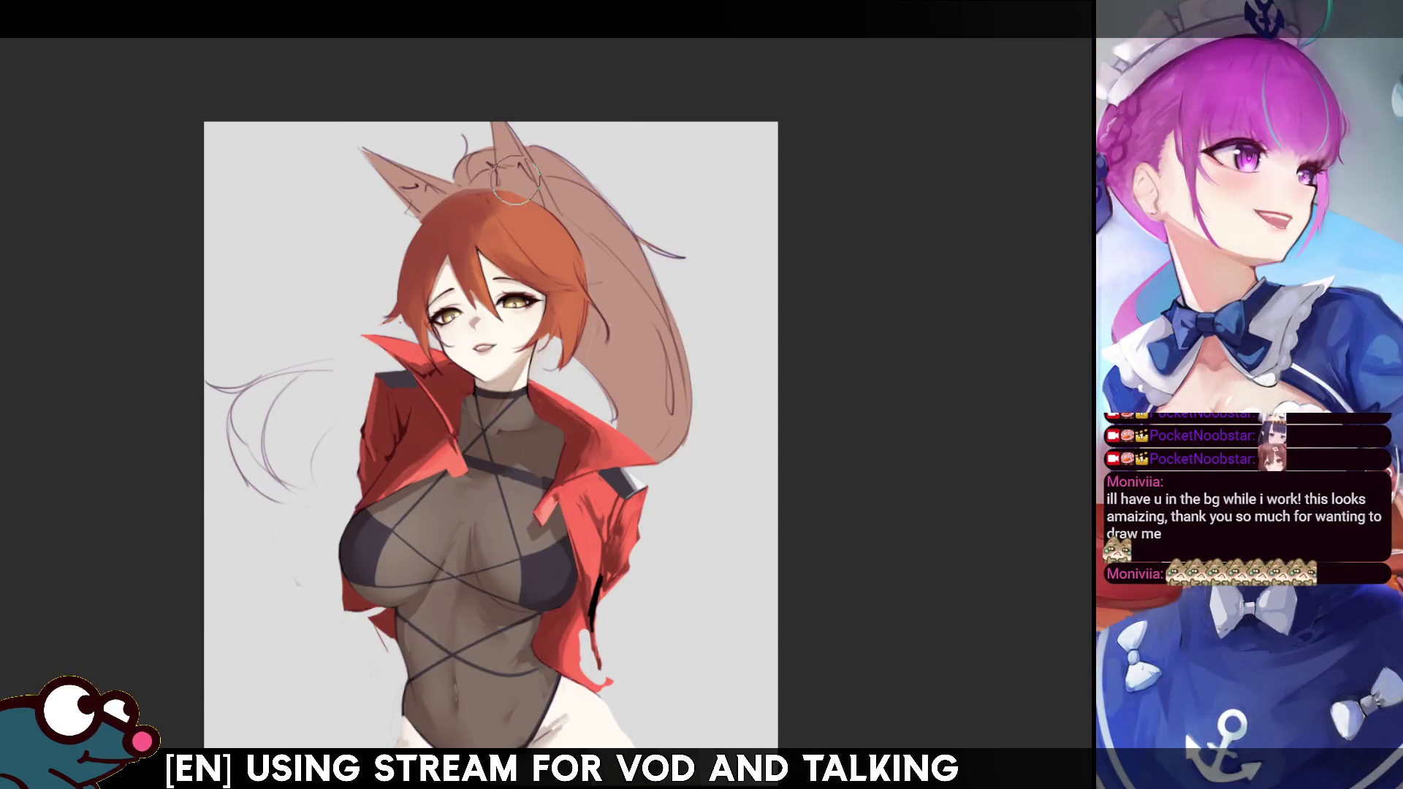
pyautogui.moveTo(511, 214); pyautogui.dragTo(541, 257)
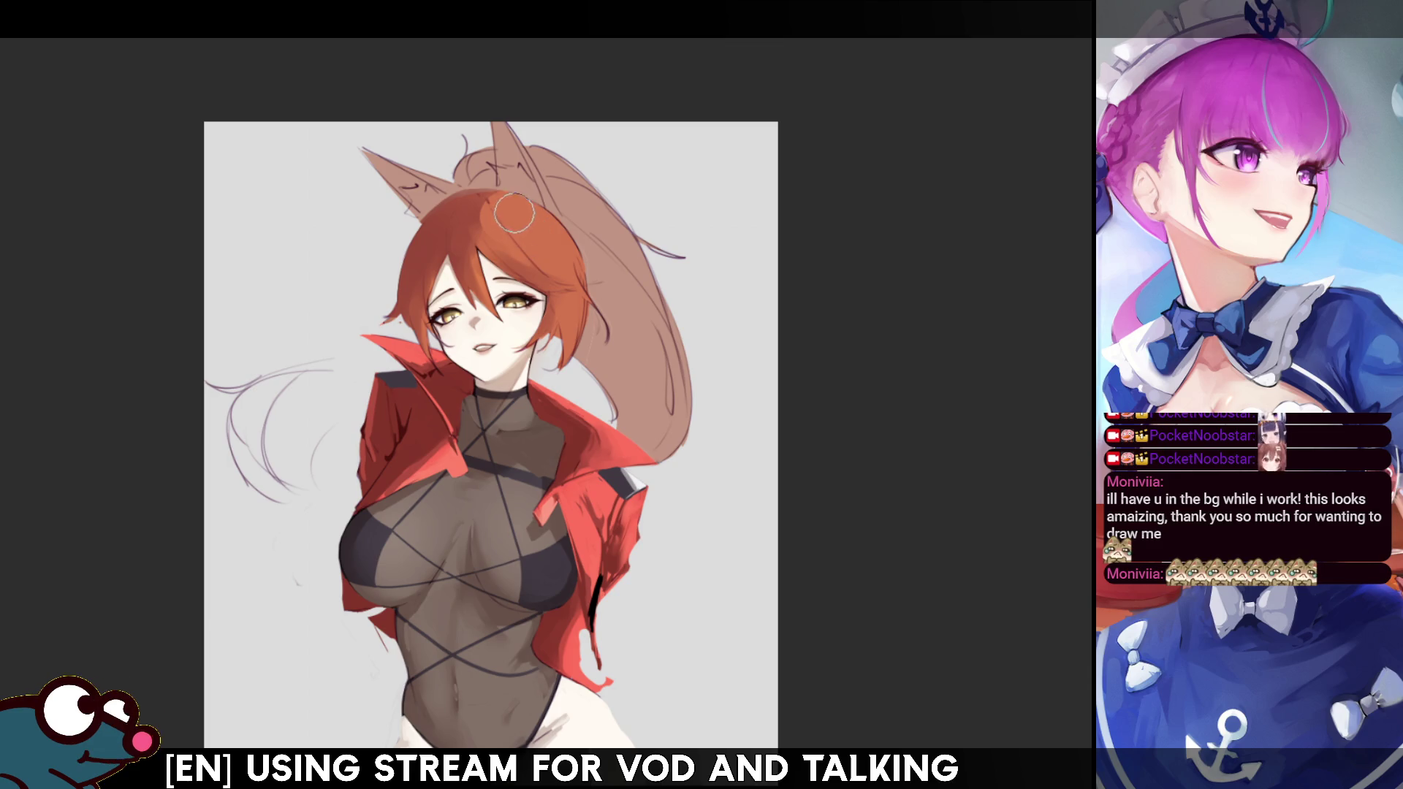
pyautogui.press('m')
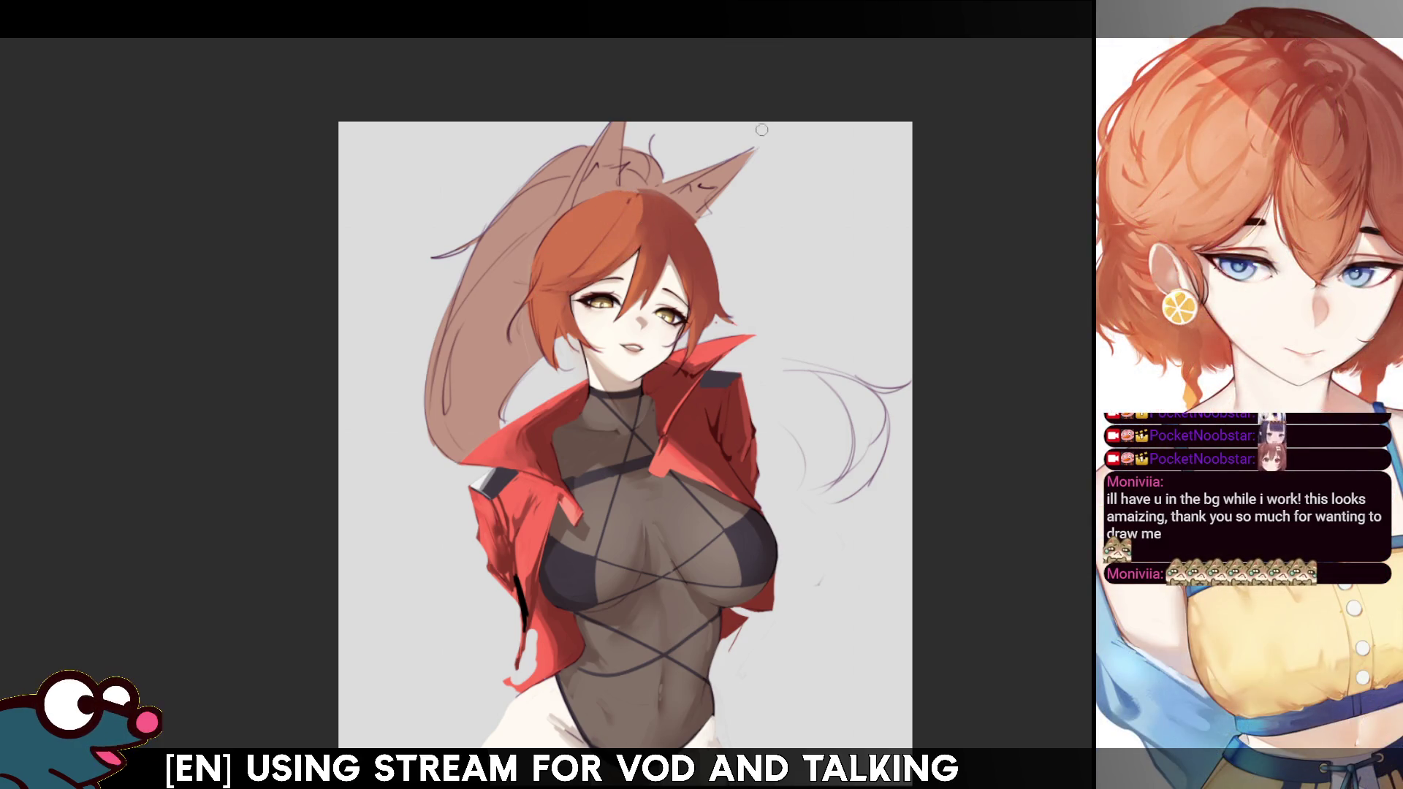
pyautogui.press('m')
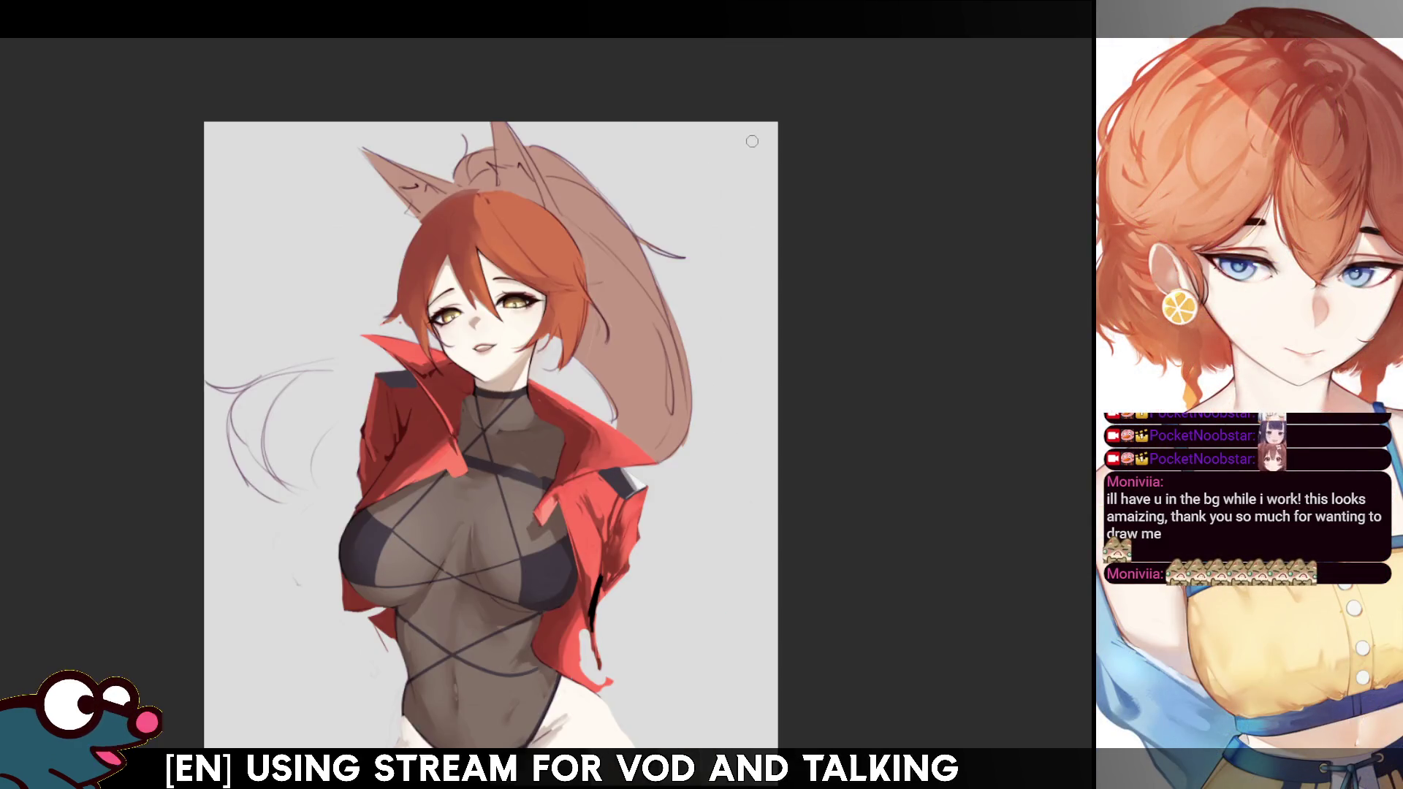
pyautogui.press('m')
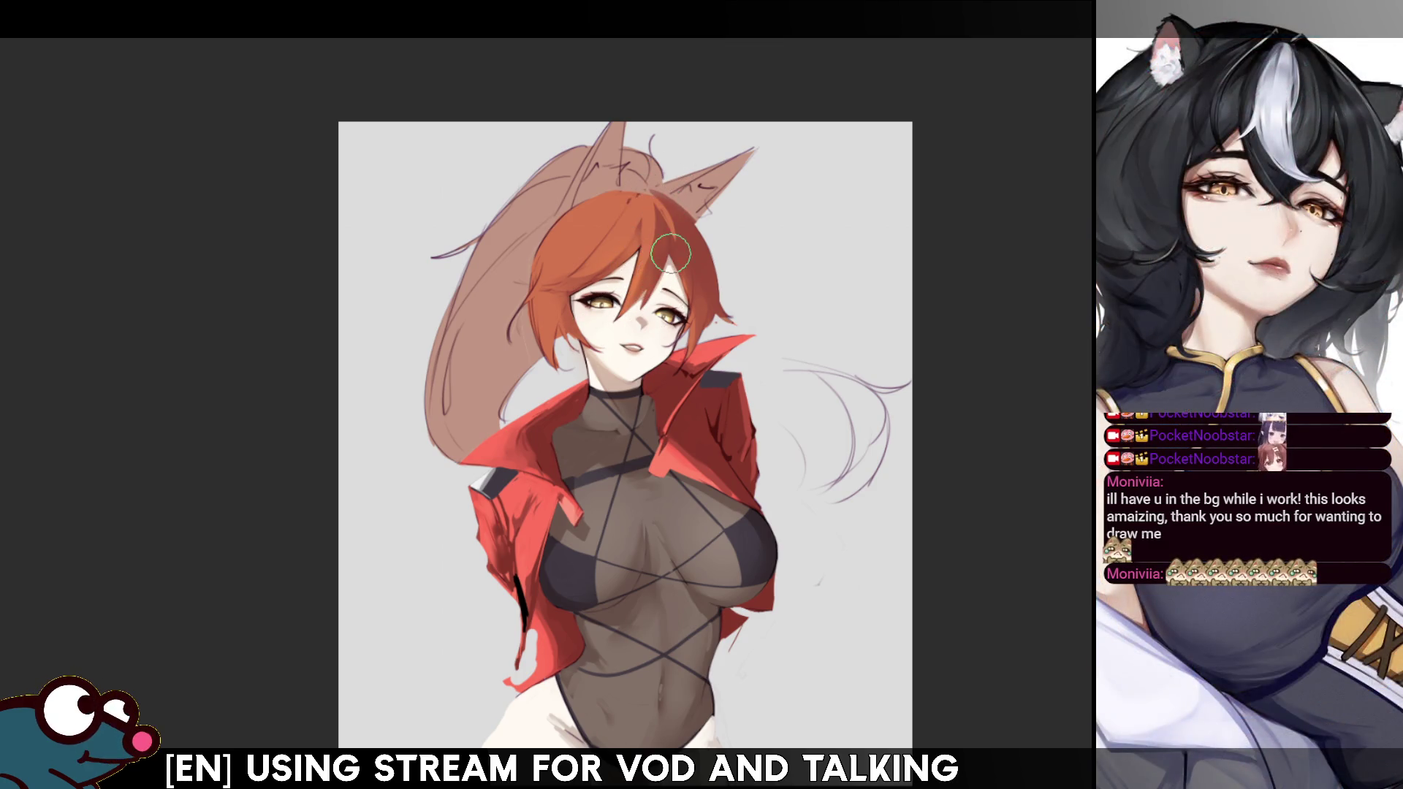
pyautogui.press('h')
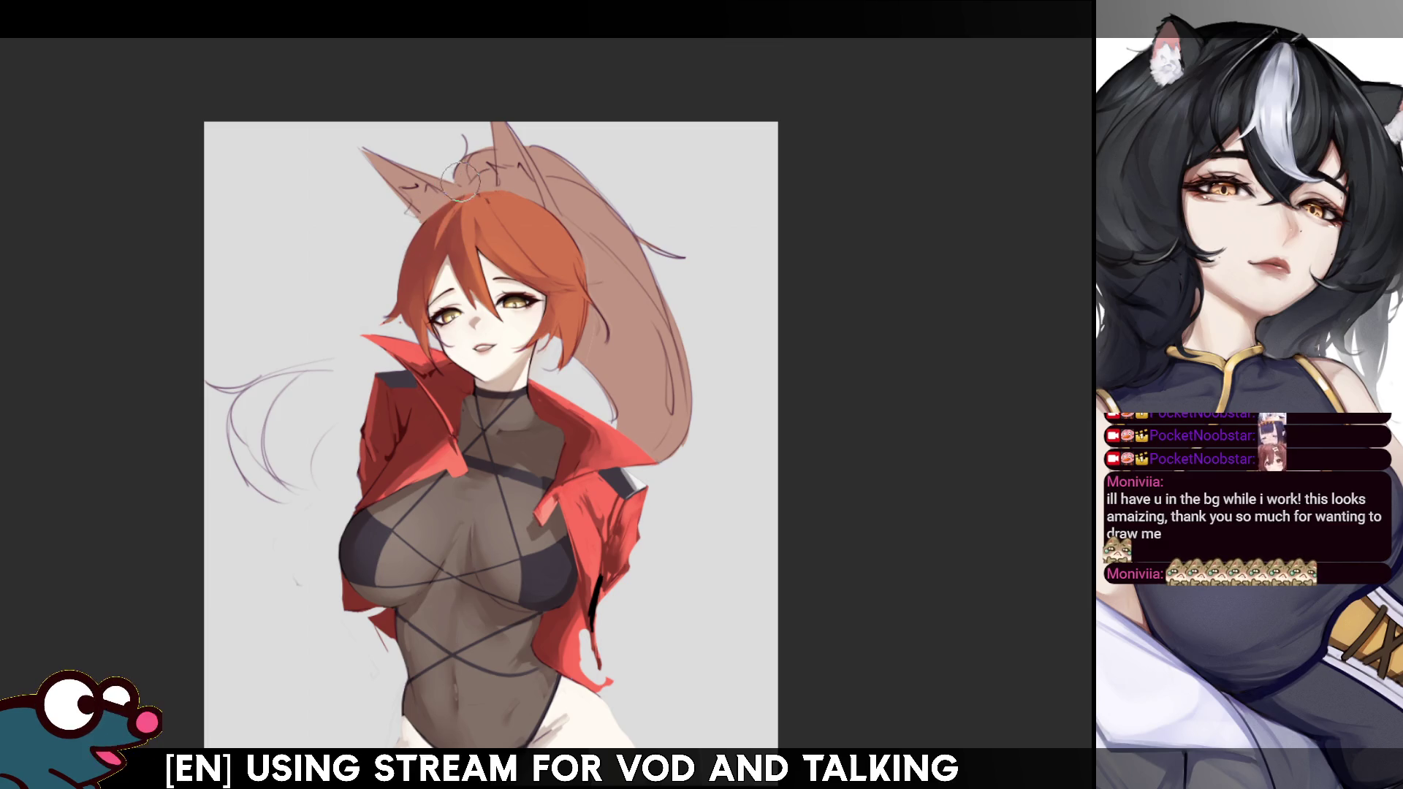
pyautogui.press('h')
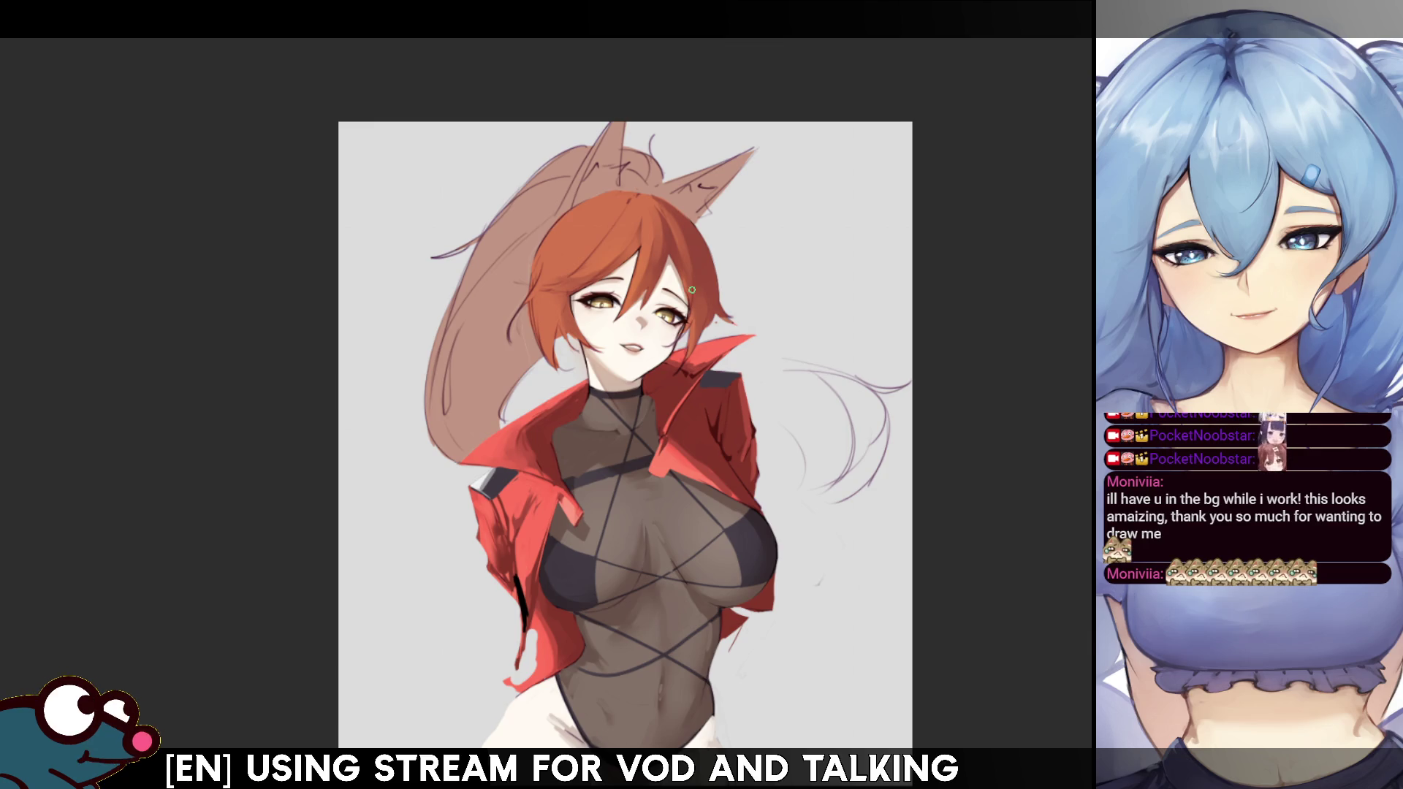
pyautogui.press('h')
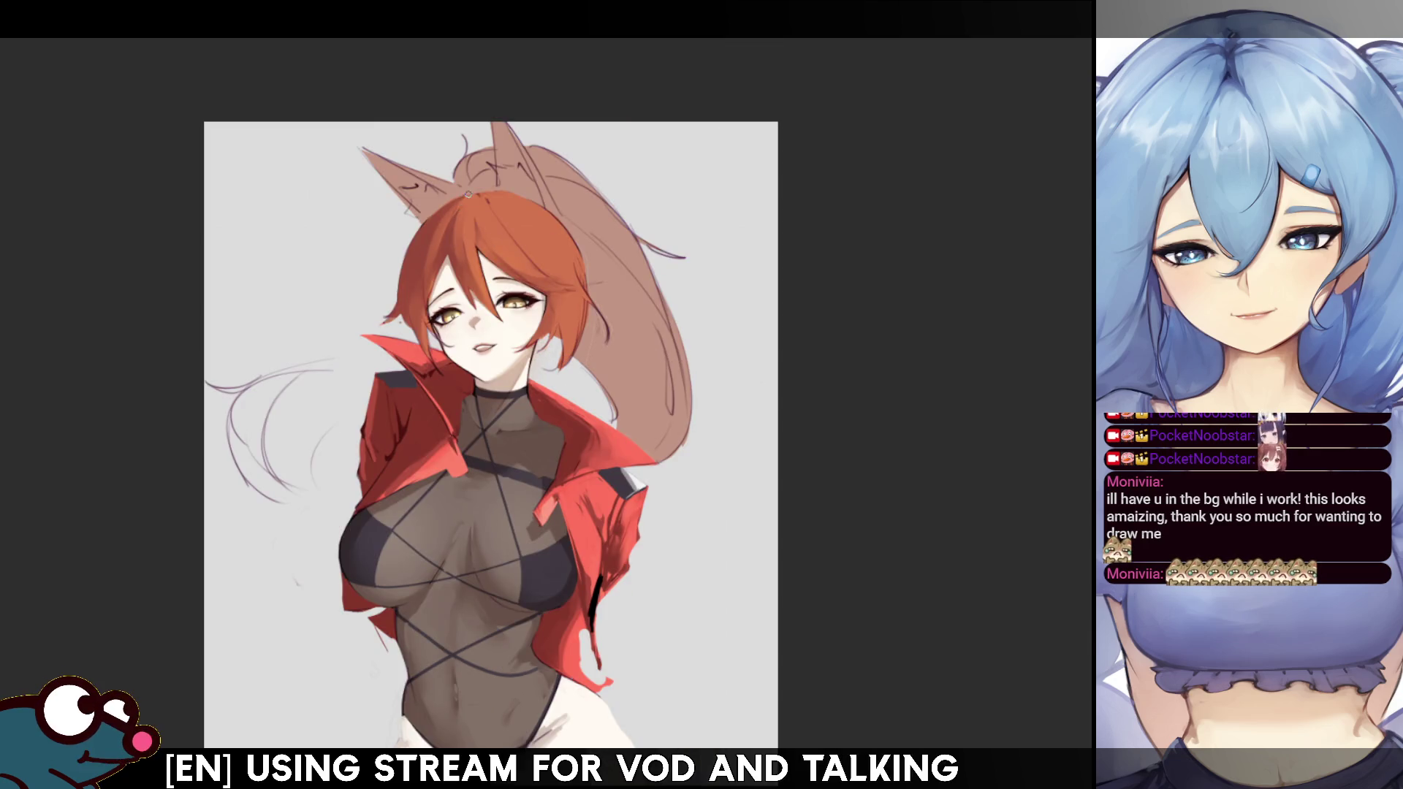
pyautogui.press('h')
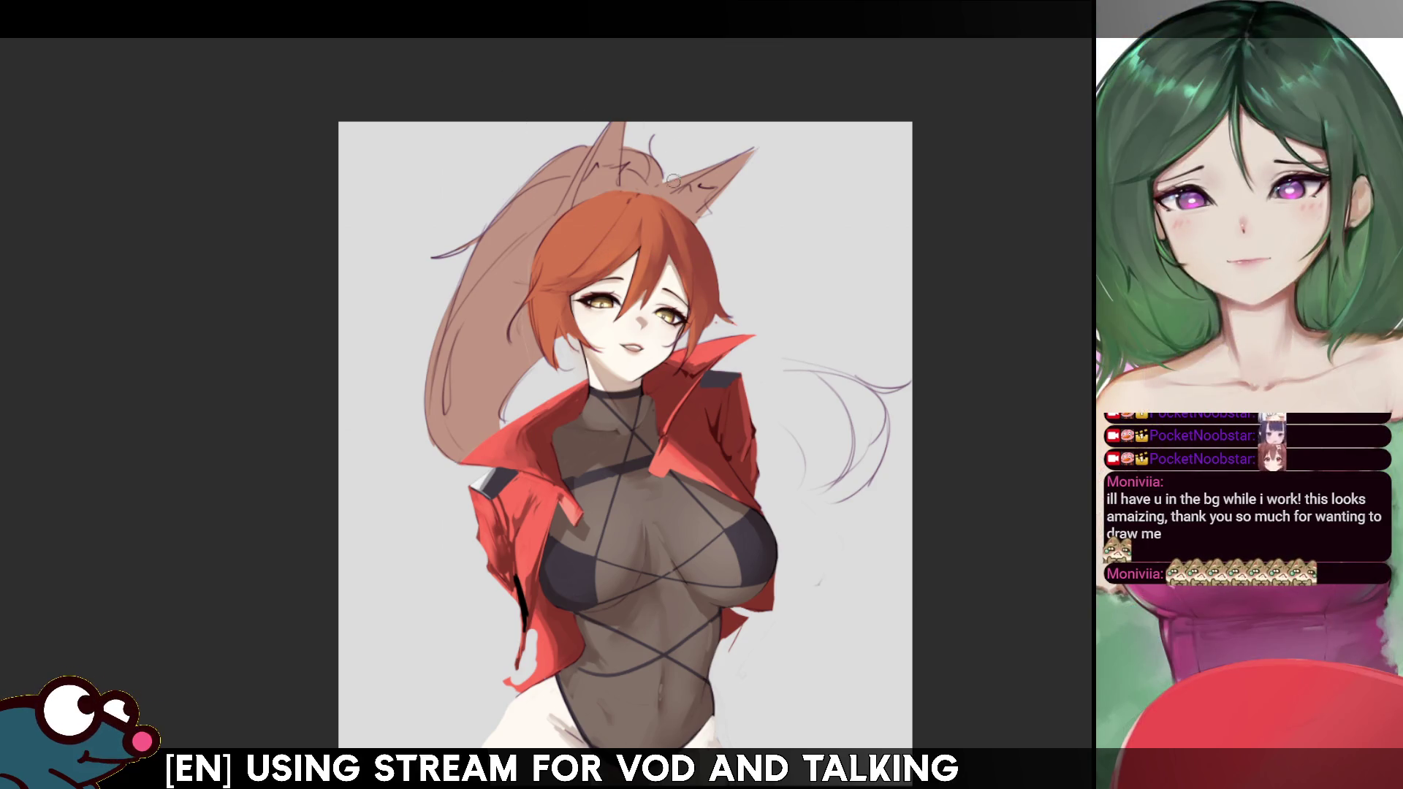
pyautogui.press('m')
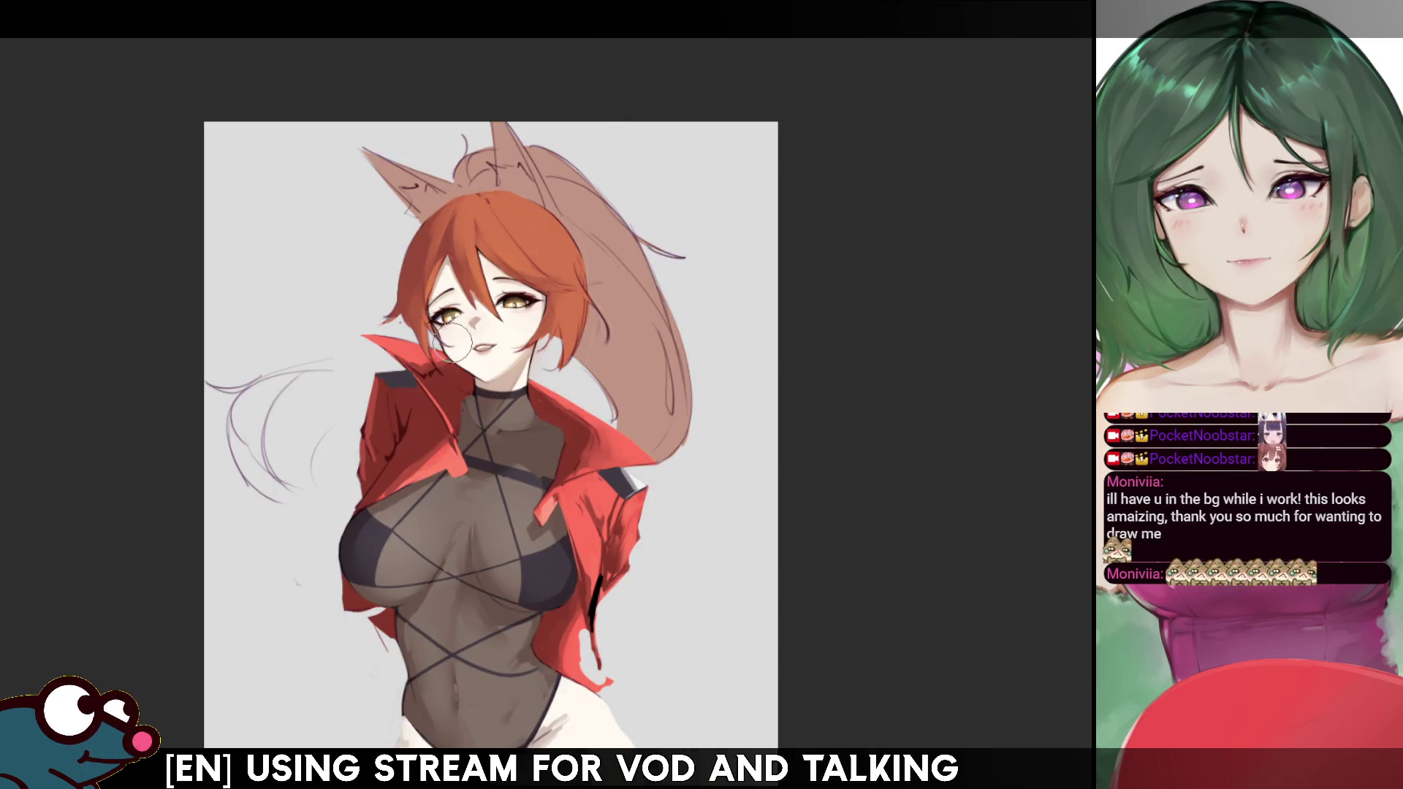
pyautogui.press('m')
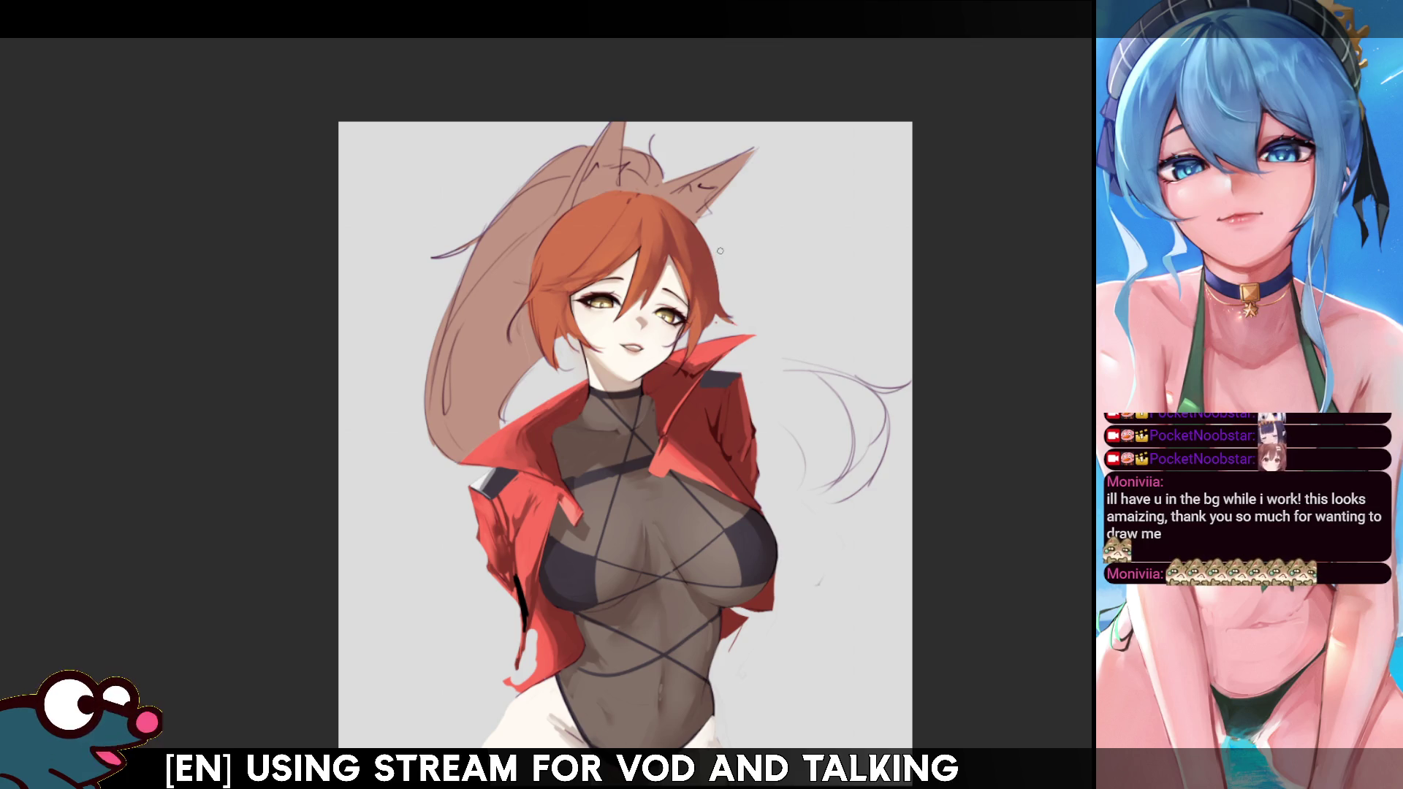
pyautogui.press('h')
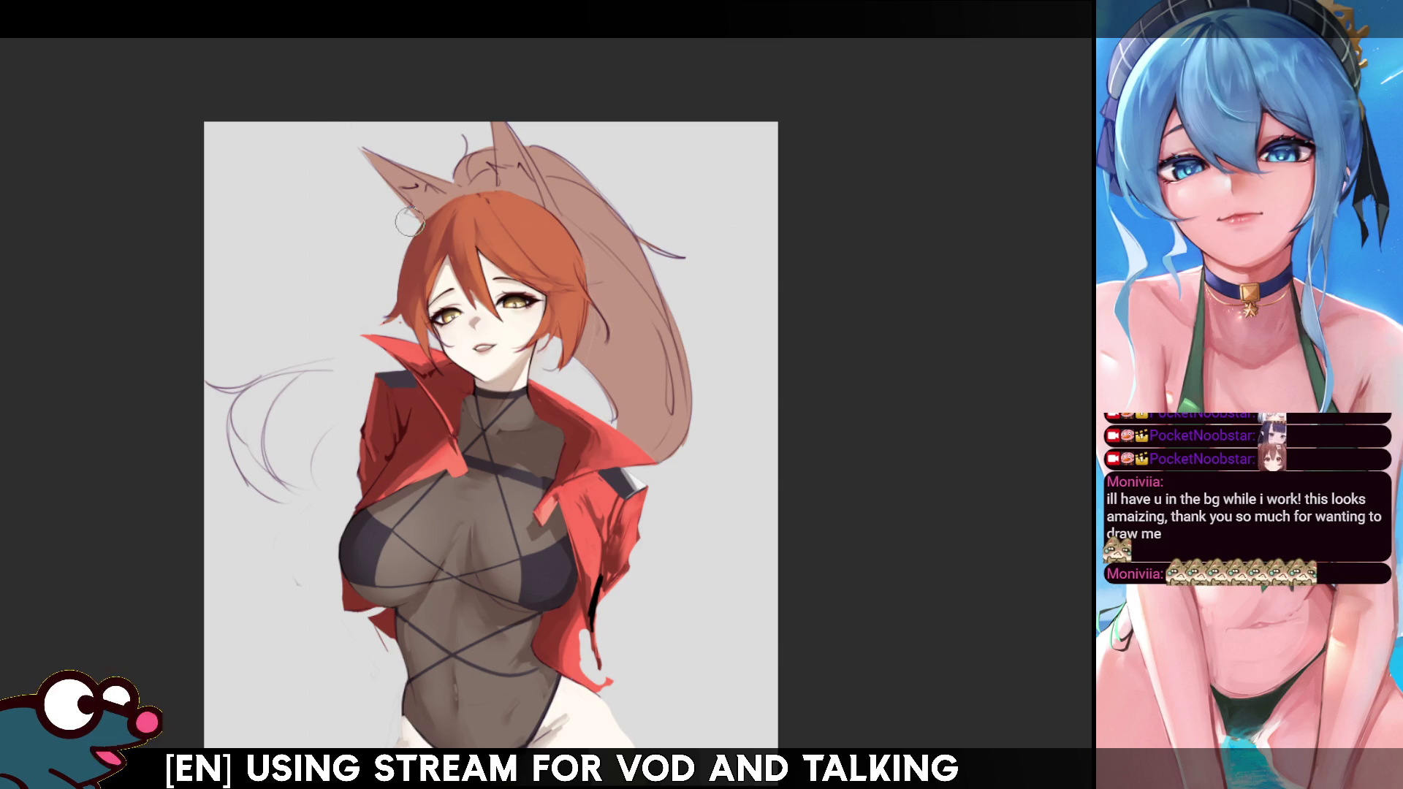
pyautogui.press('h')
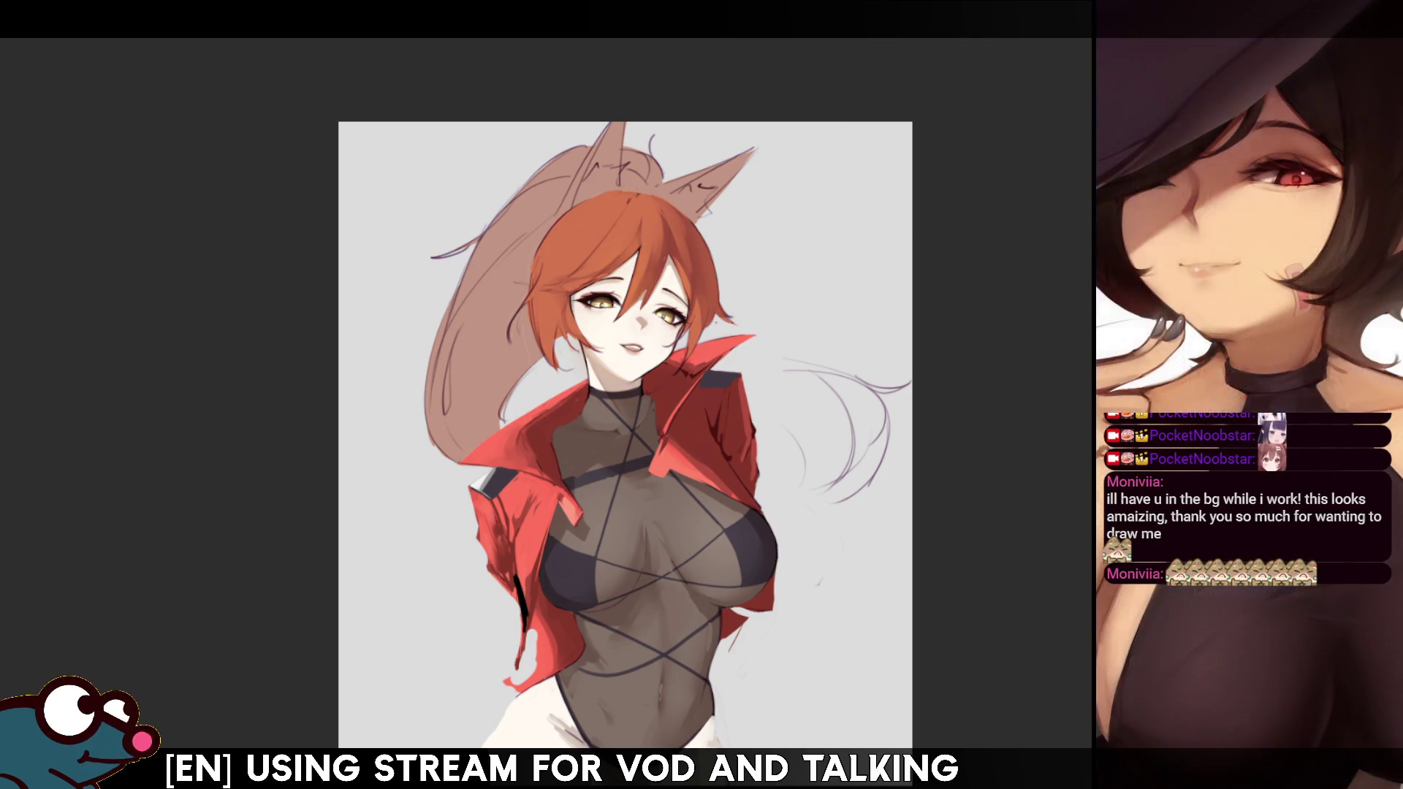
pyautogui.scroll(3, 625, 431)
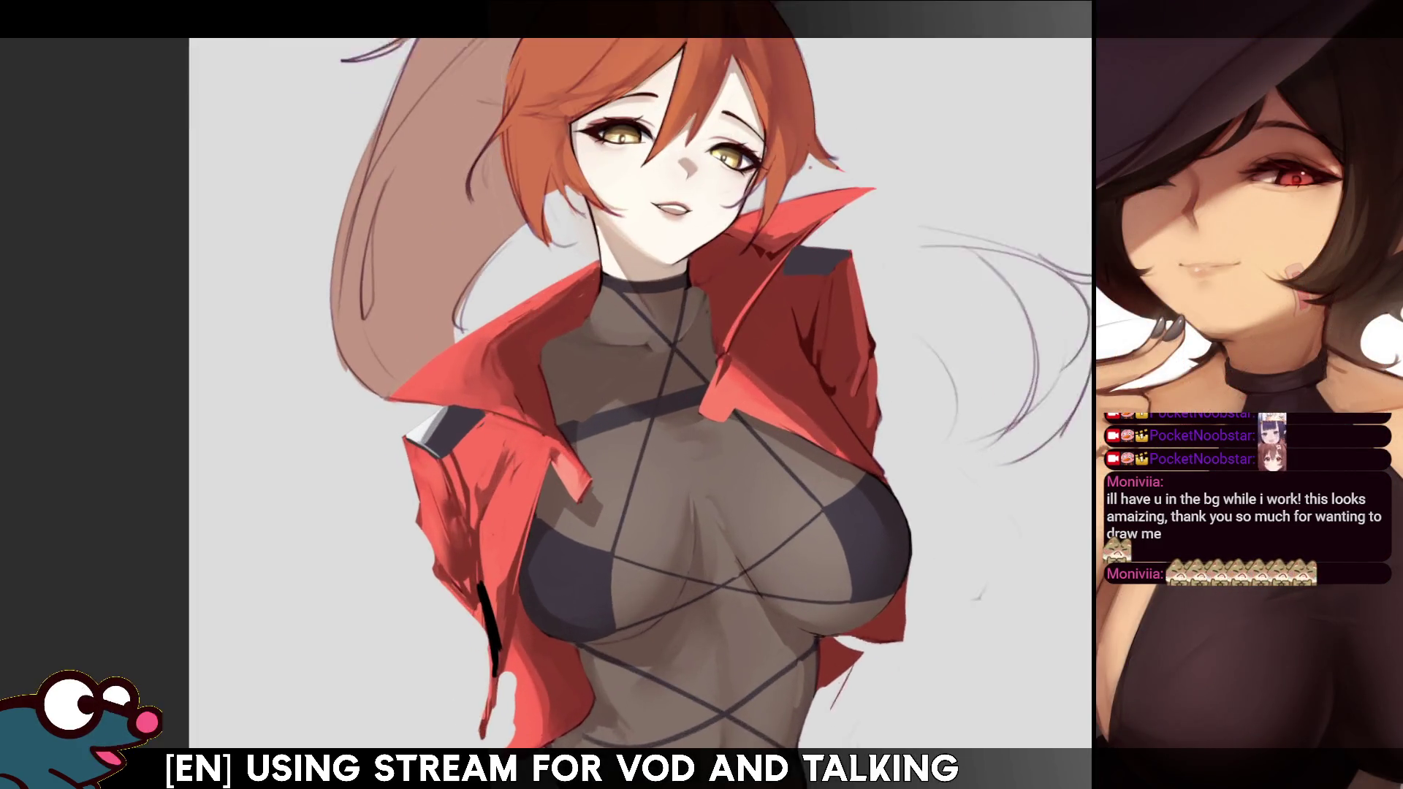
pyautogui.press('-')
pyautogui.press('-')
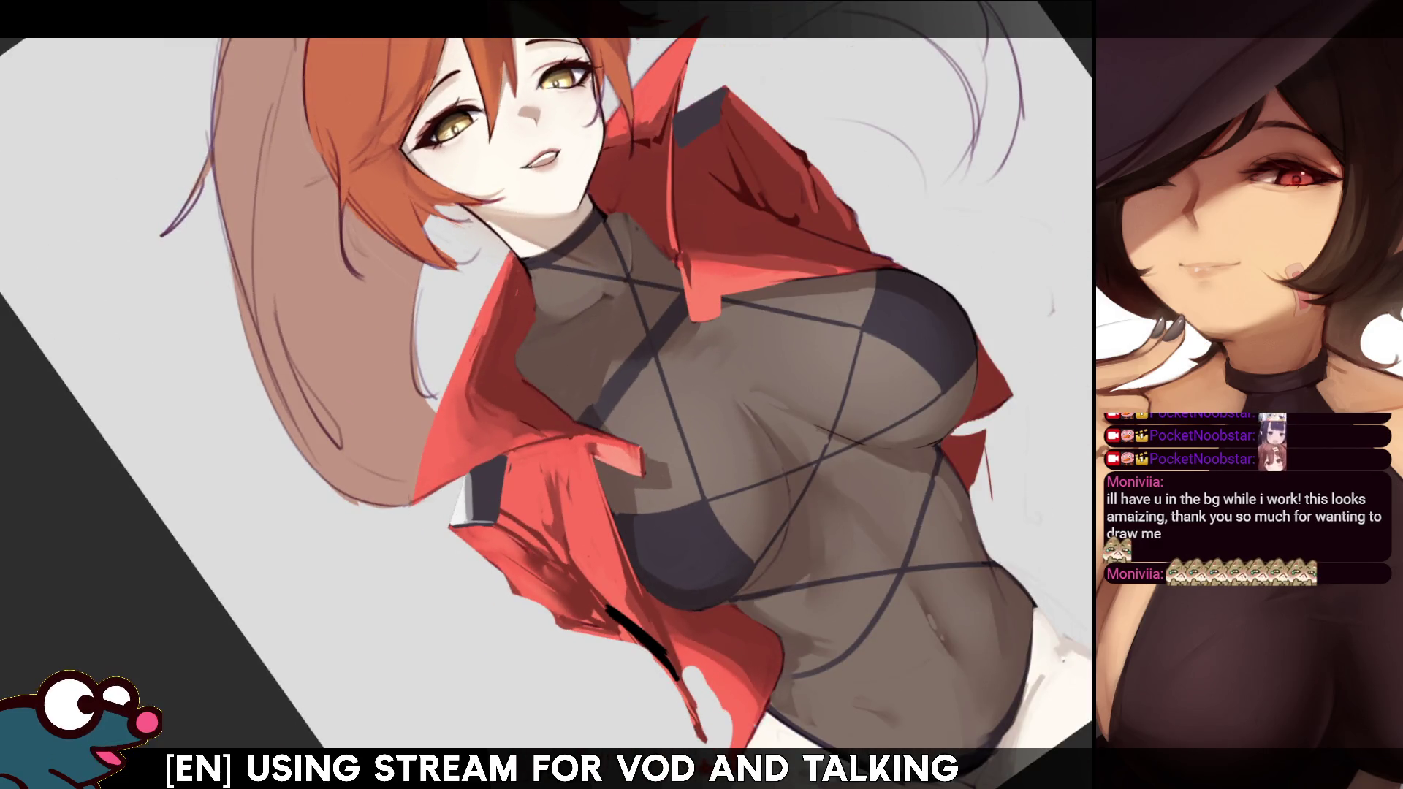
pyautogui.moveTo(512, 365); pyautogui.dragTo(584, 504)
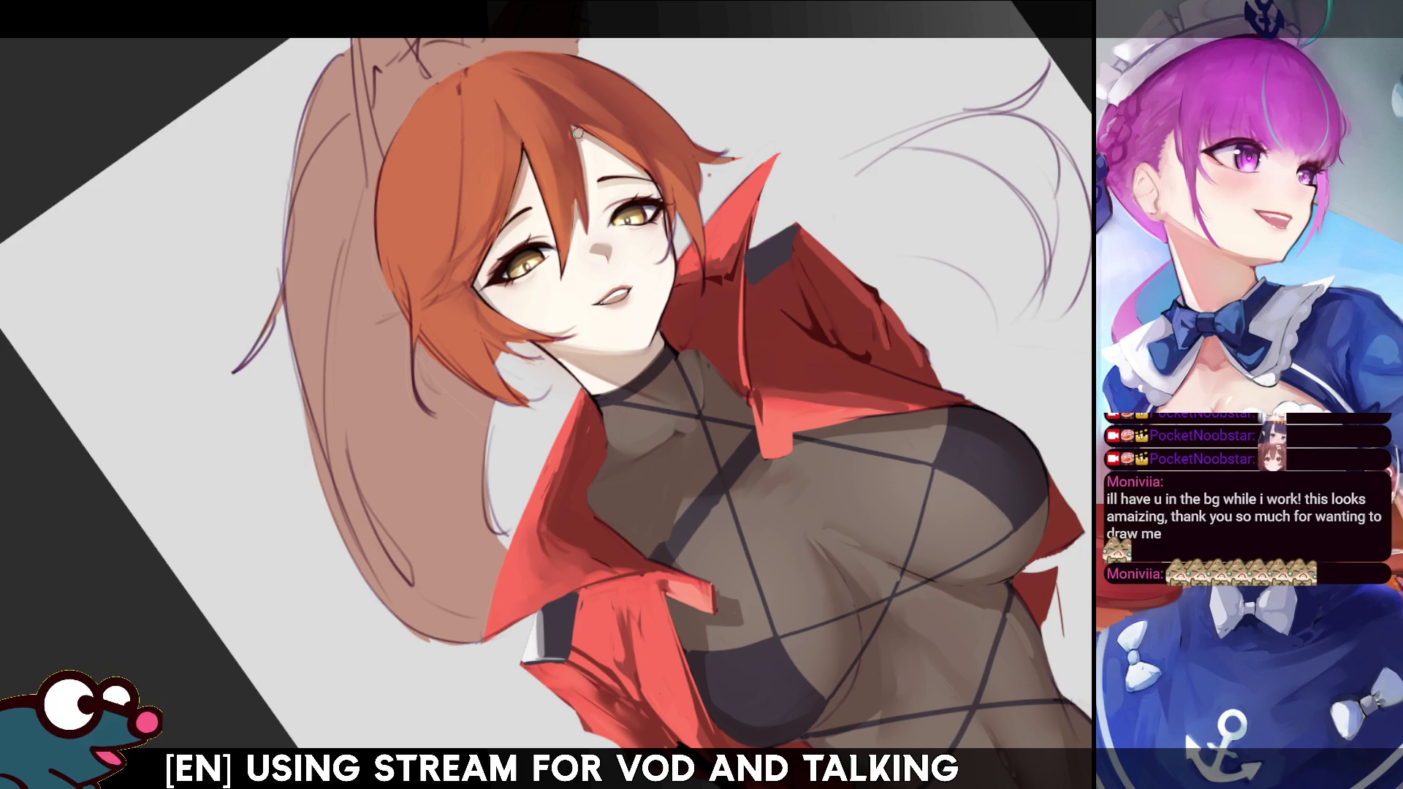
pyautogui.press('m')
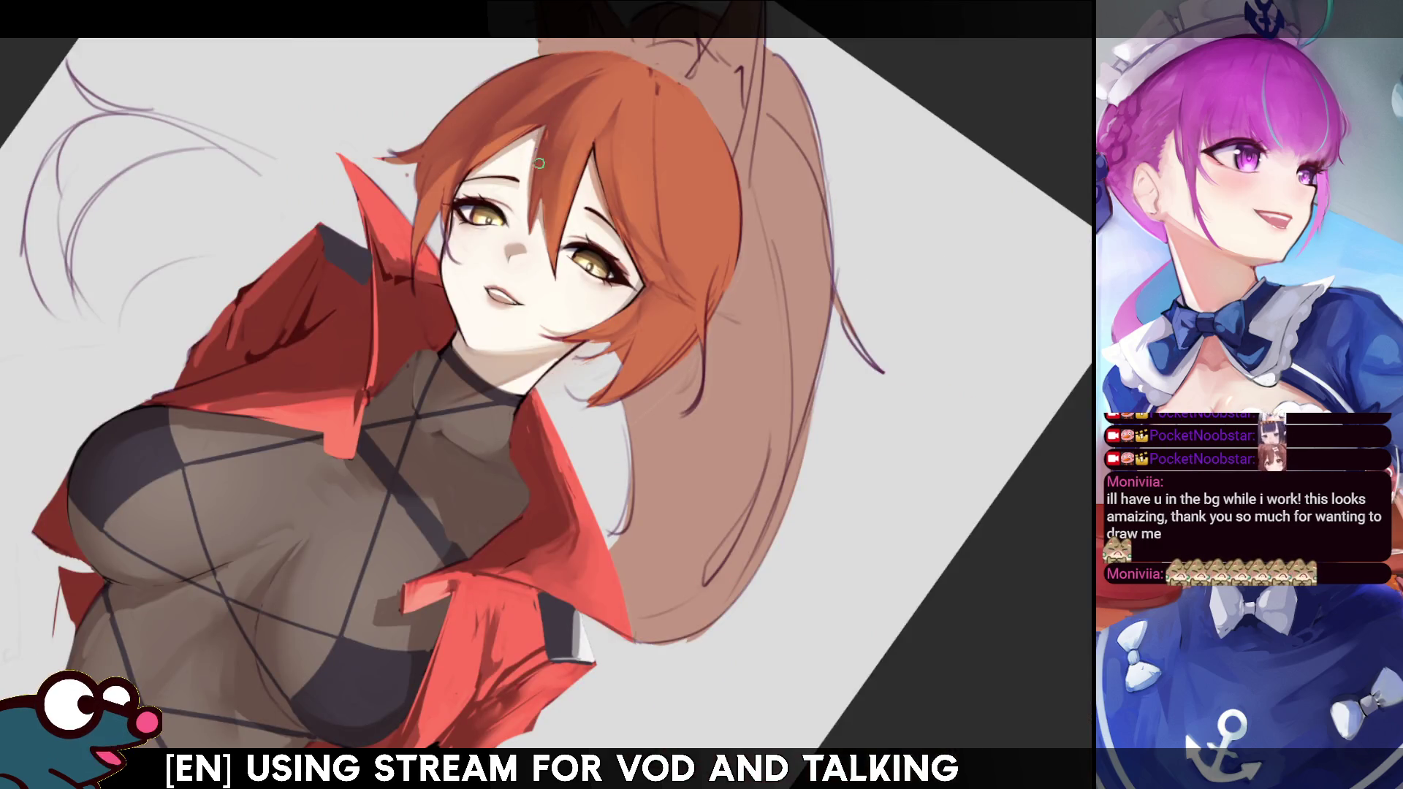
pyautogui.press('m')
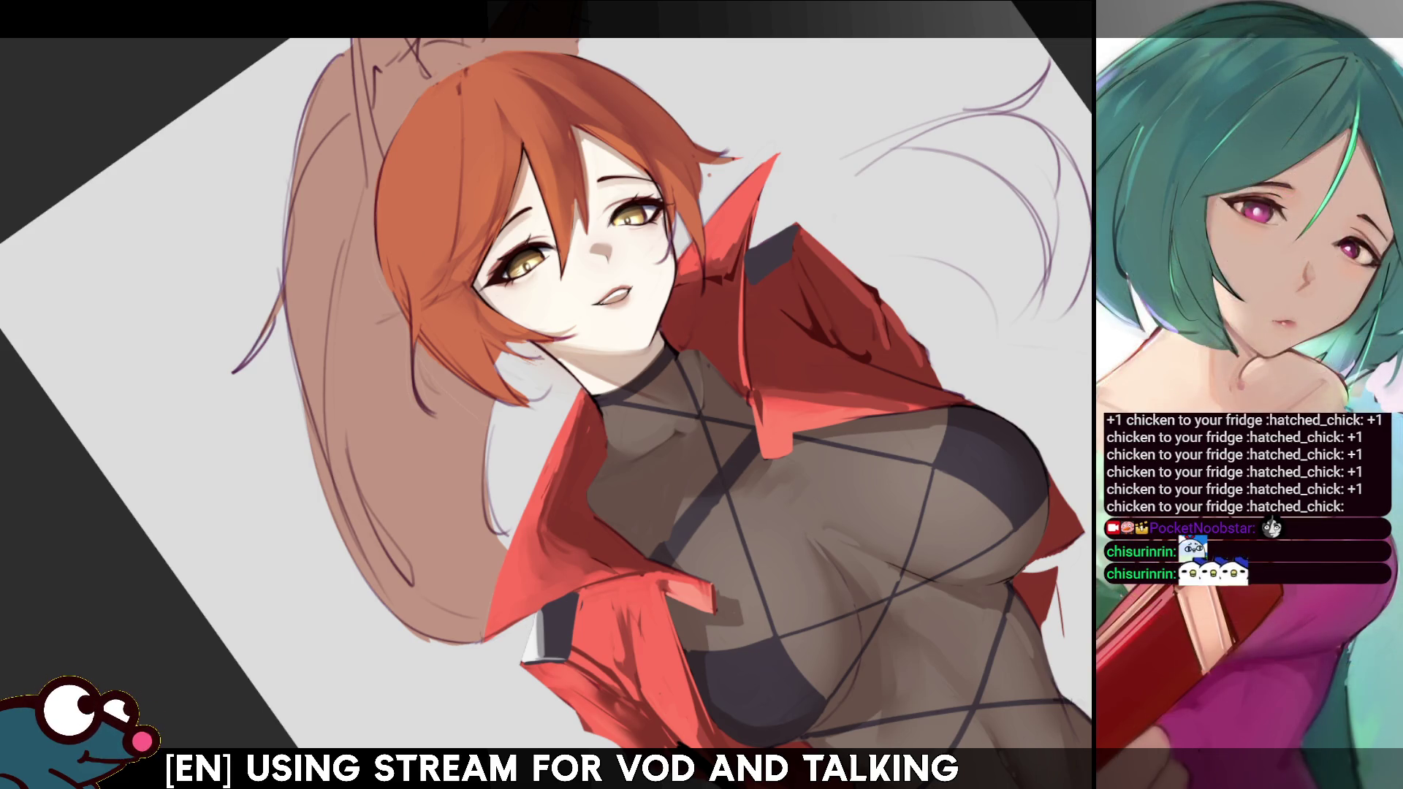
pyautogui.hotkey('ctrl', '-')
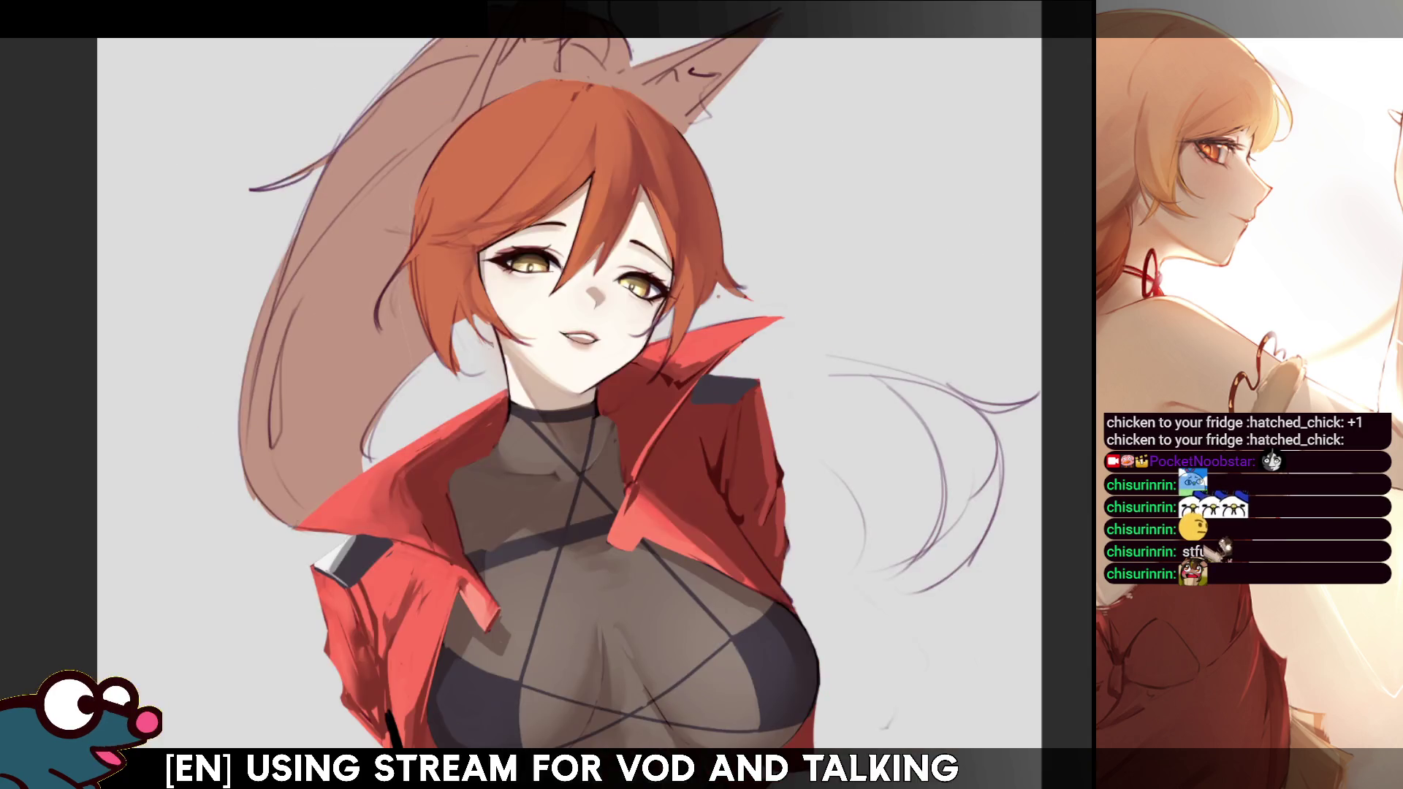
pyautogui.scroll(-10, 546, 394)
pyautogui.scroll(-1, 510, 198)
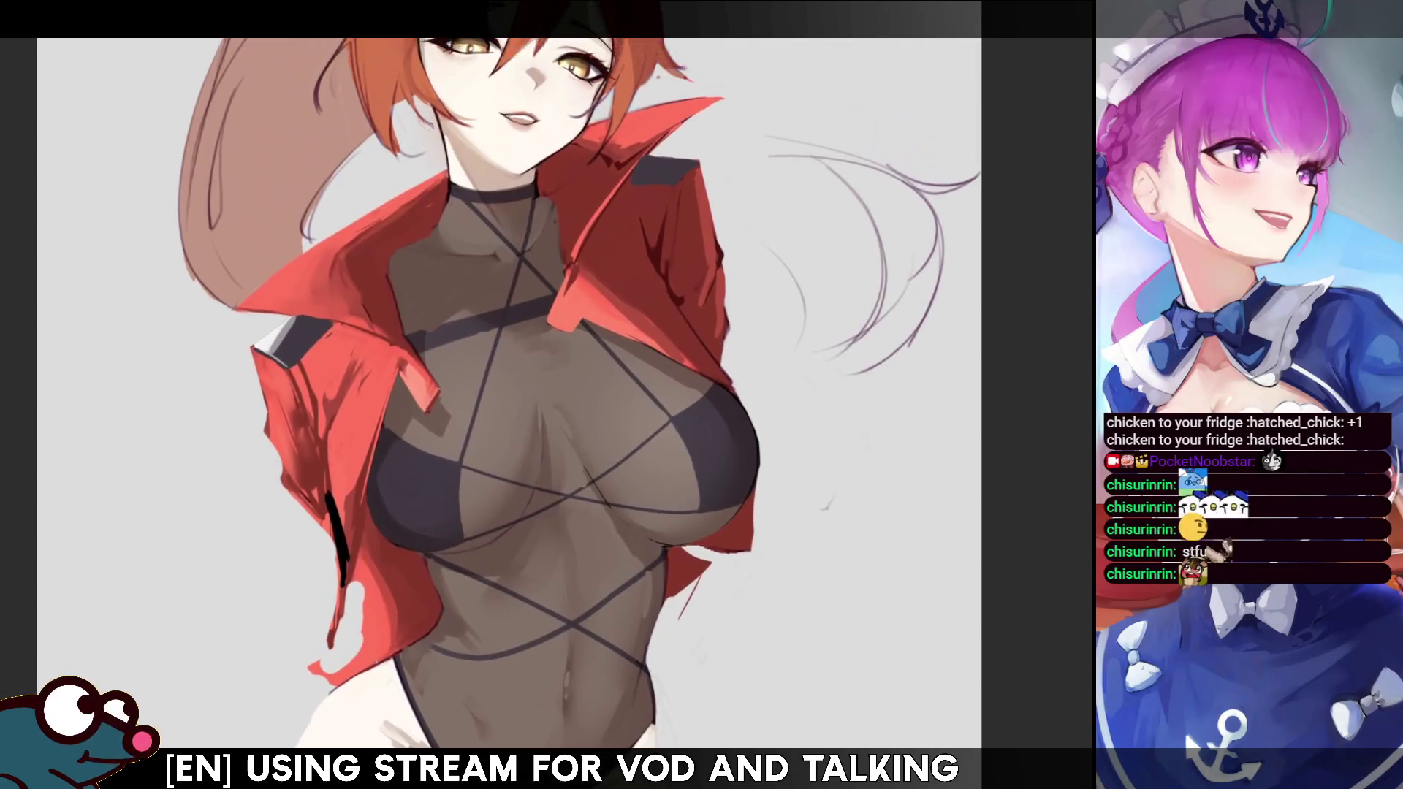
pyautogui.scroll(3, 511, 394)
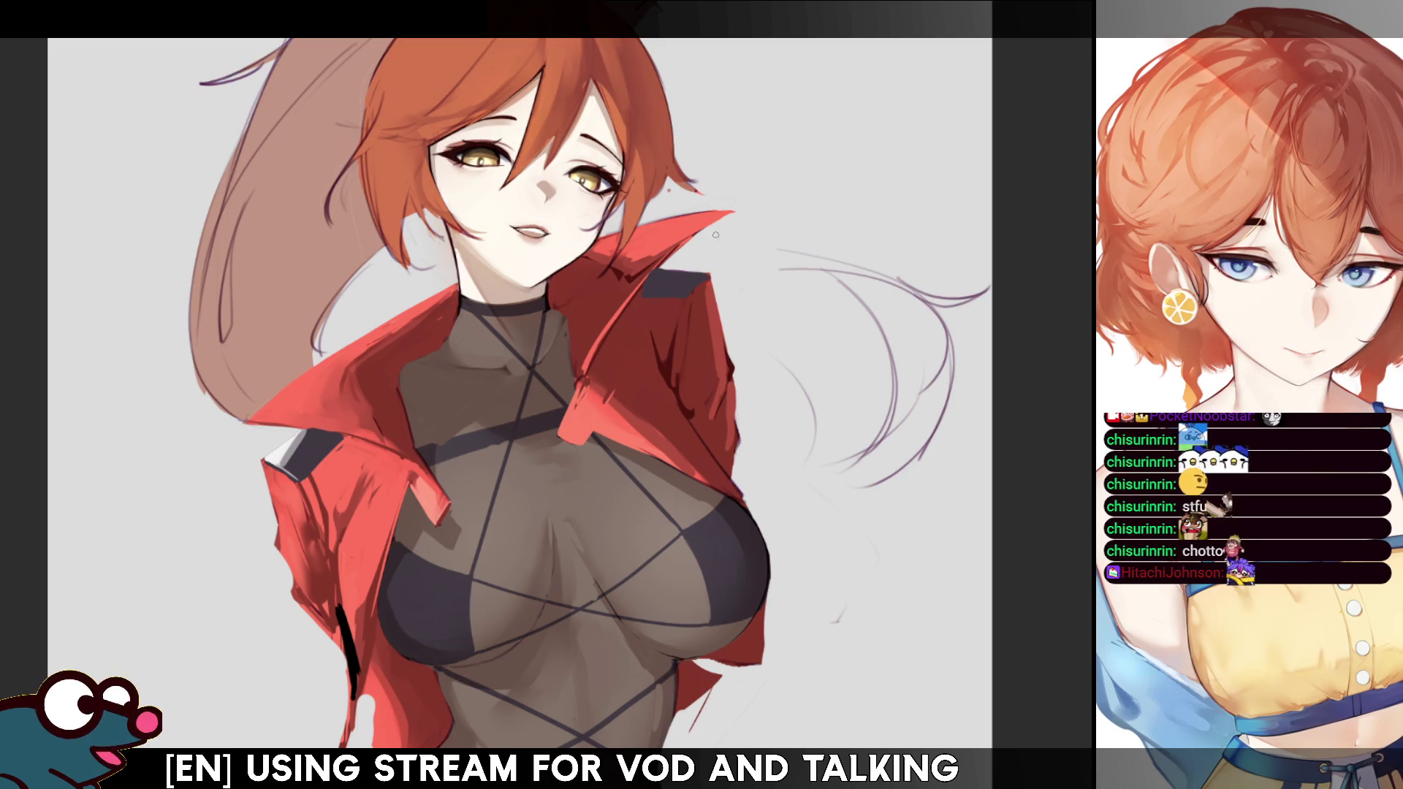
pyautogui.press('h')
pyautogui.press('h')
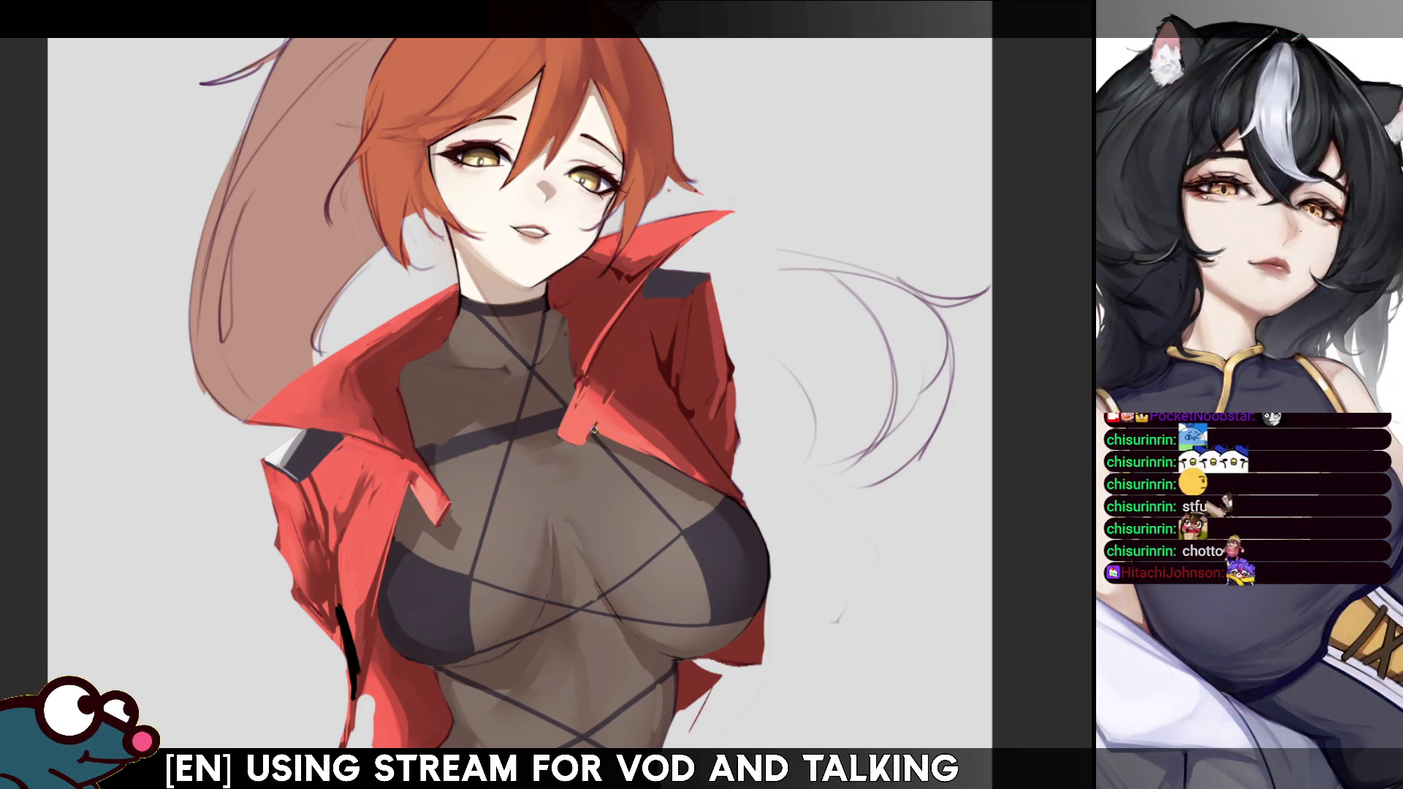
pyautogui.press('h')
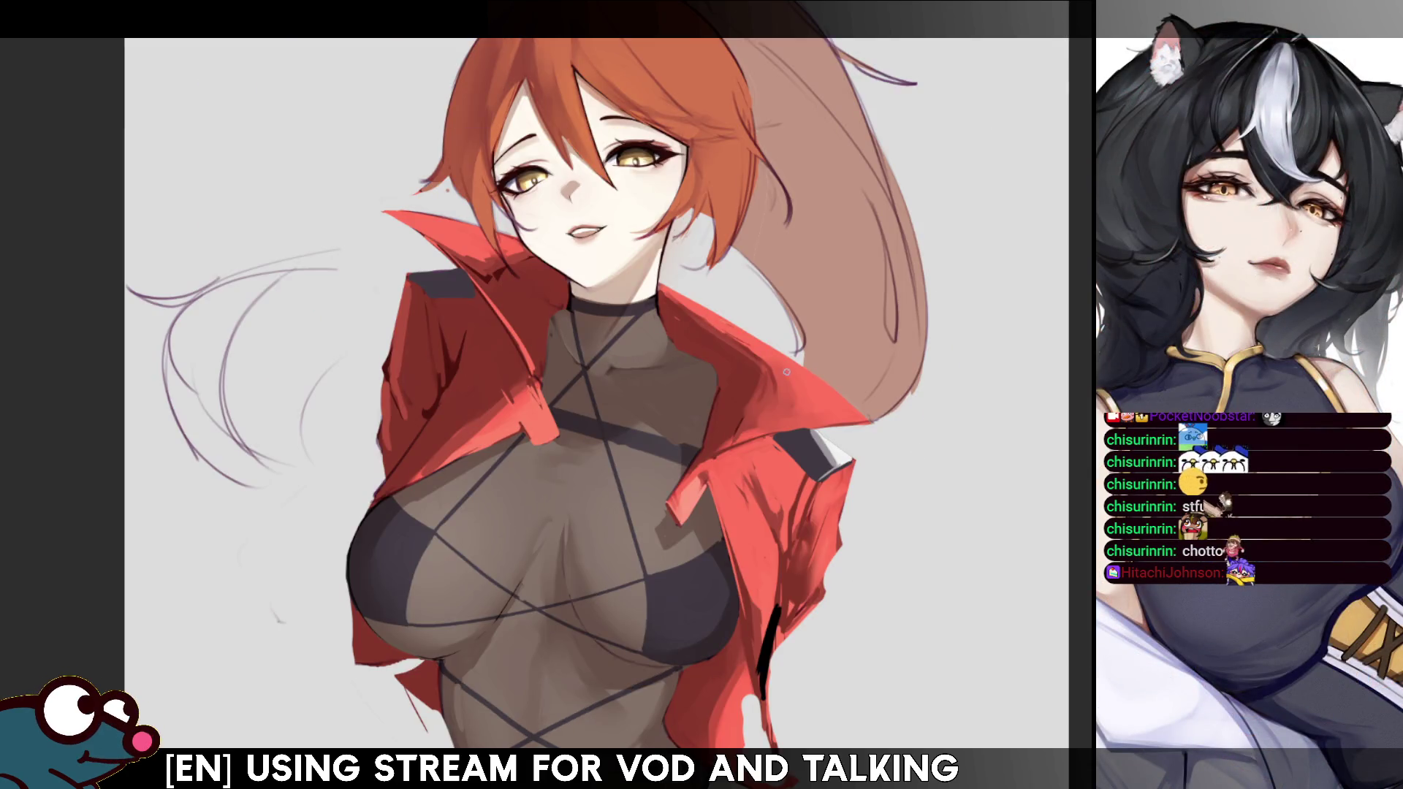
pyautogui.press('h')
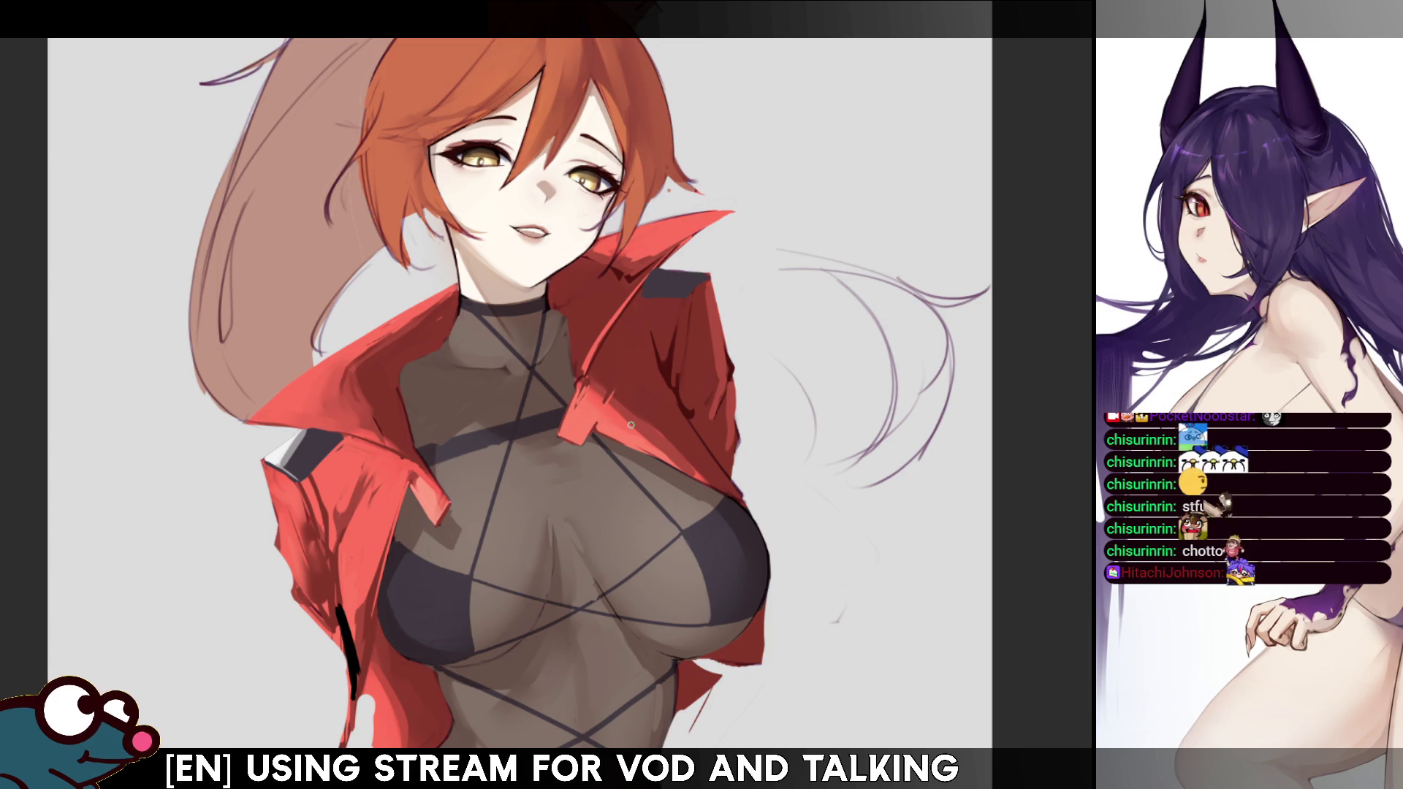
pyautogui.press('h')
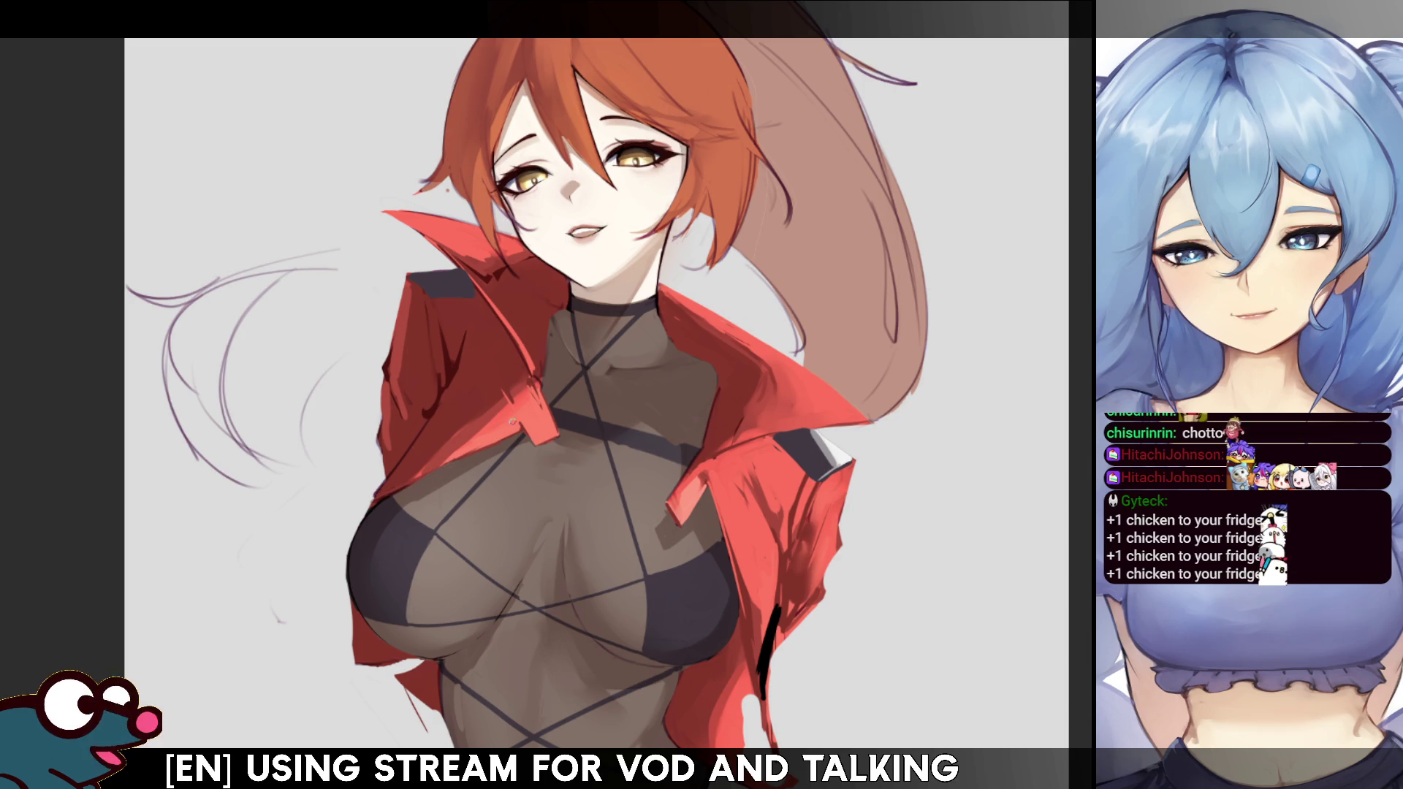
pyautogui.press('h')
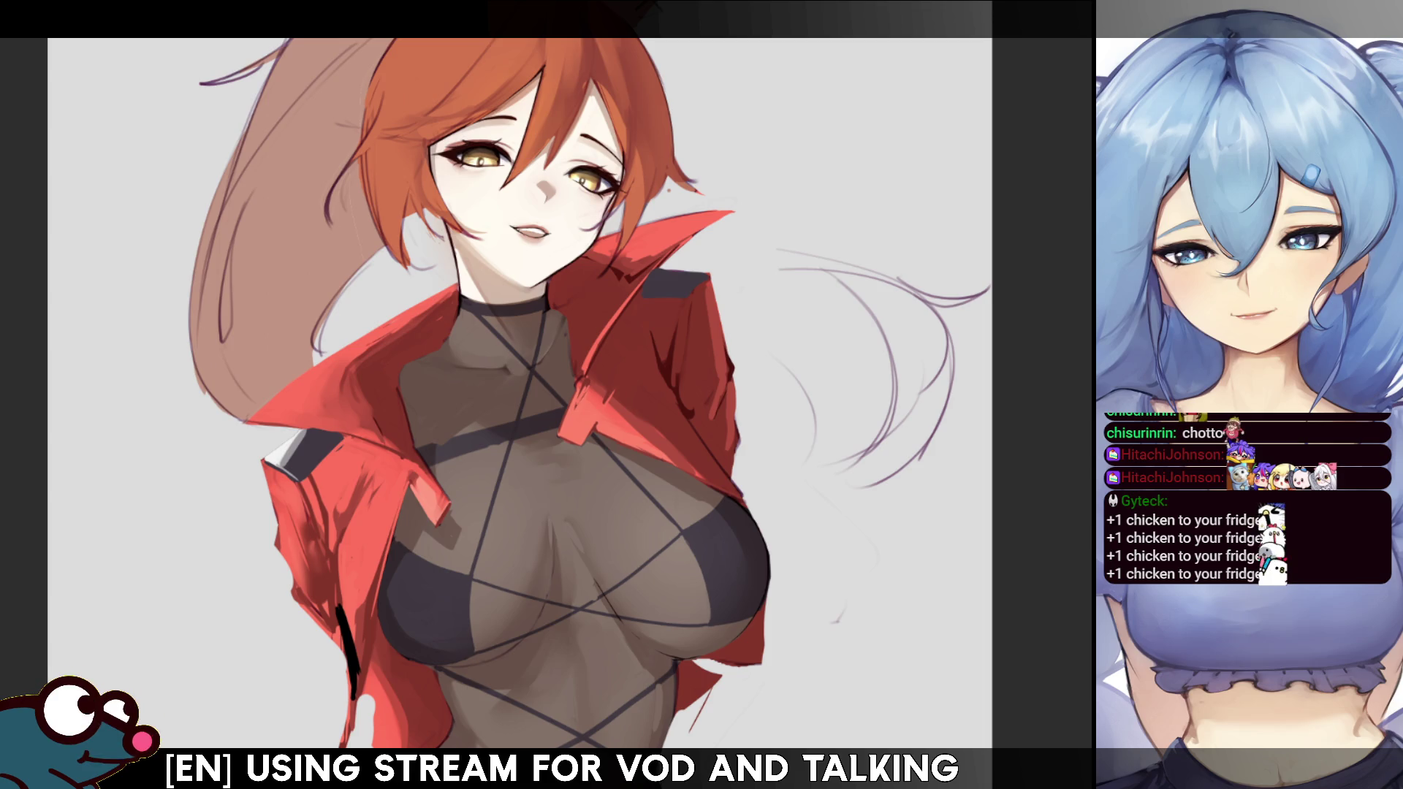
pyautogui.press('Delete')
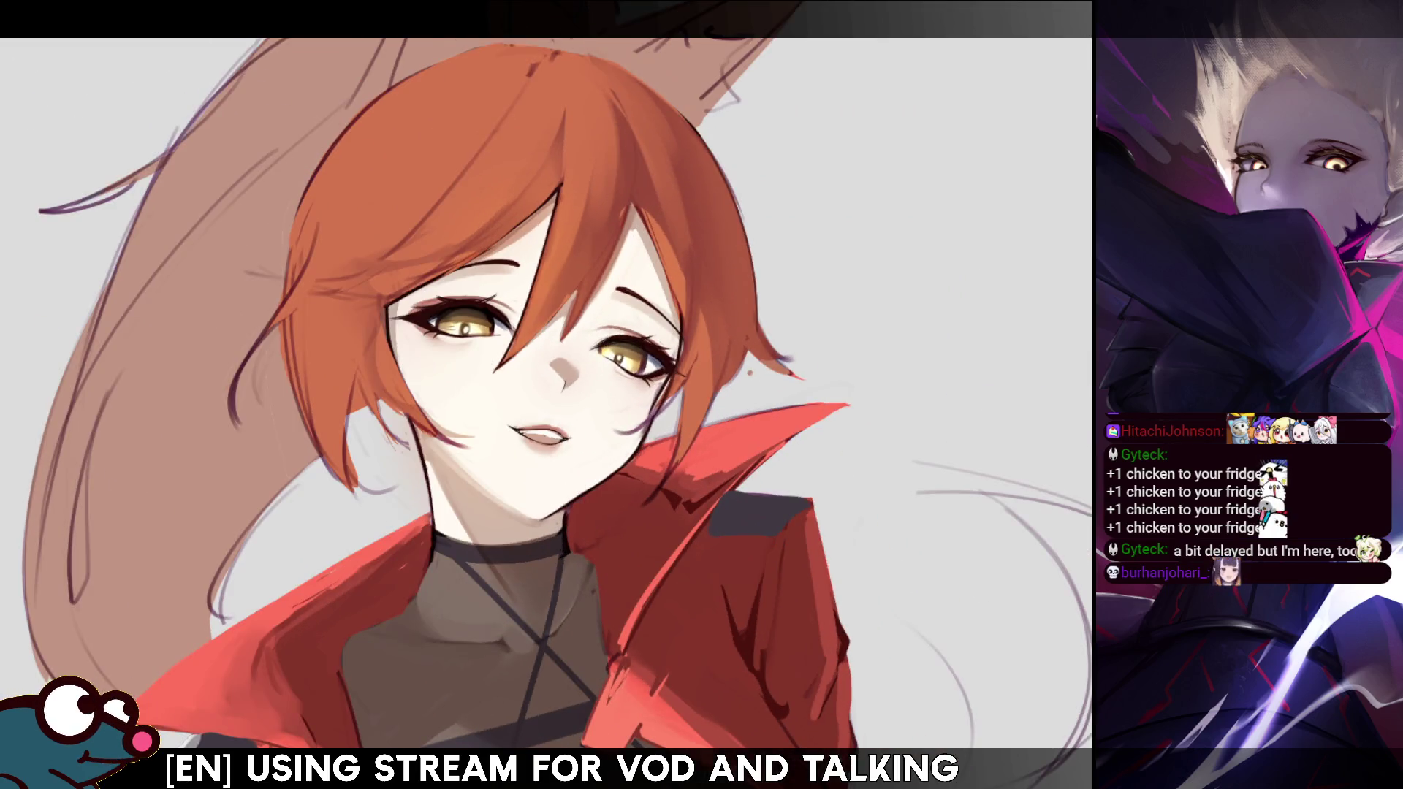
pyautogui.press('h')
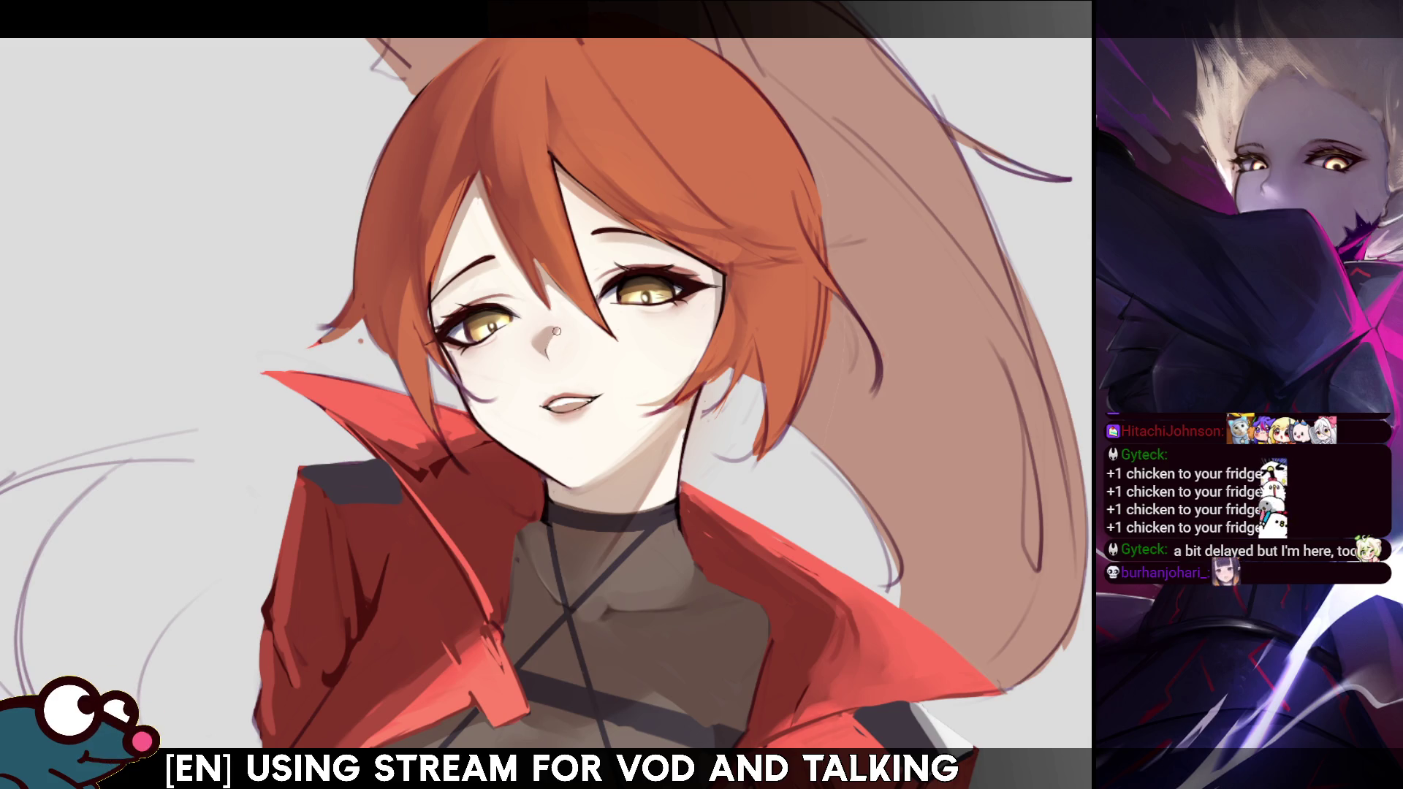
pyautogui.press('h')
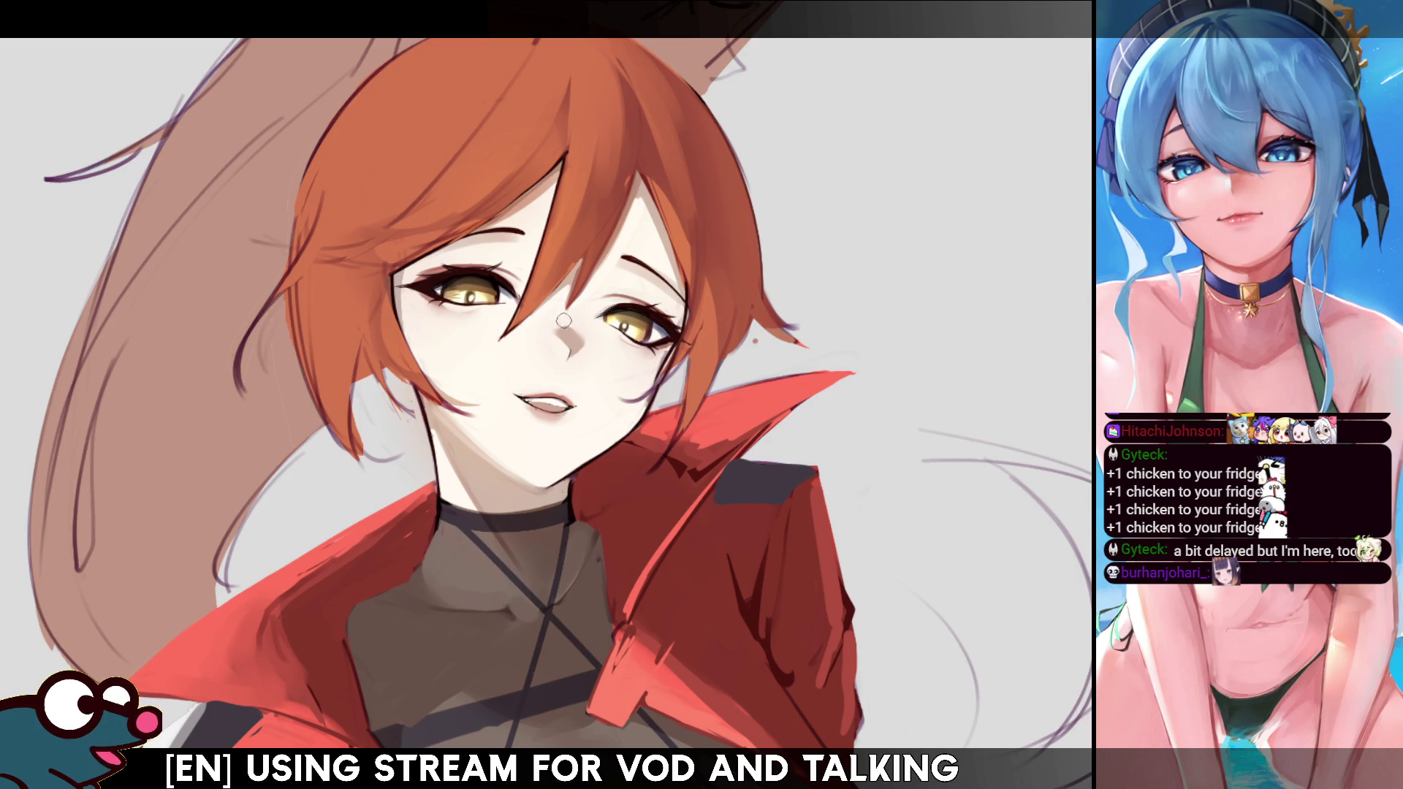
pyautogui.press('h')
pyautogui.press('h')
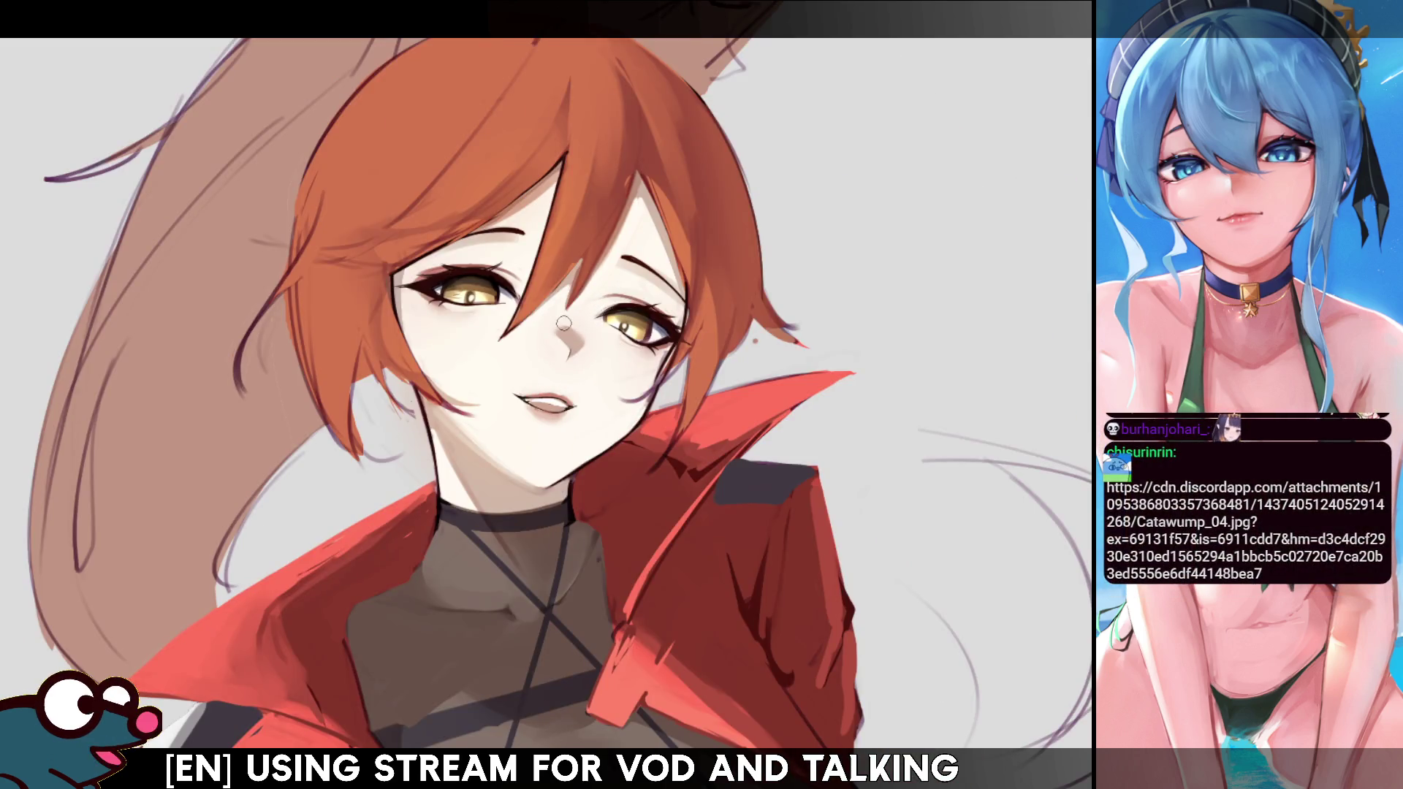
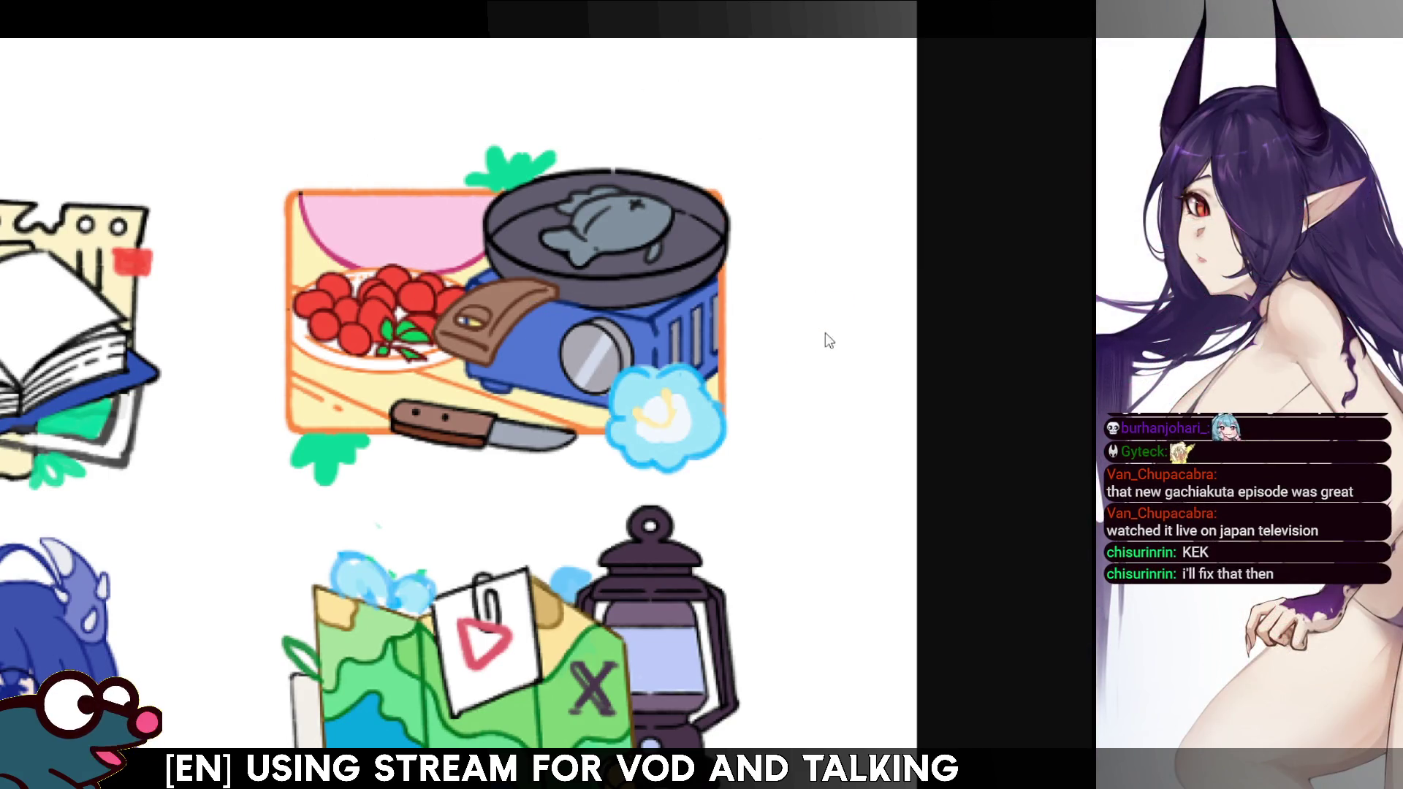
# Sketch a small brown sleepy-eye doodle right of the grilled-fish sticker, undoing one stray stroke.
pyautogui.moveTo(851, 305)
pyautogui.mouseDown()
pyautogui.moveTo(800, 366)
pyautogui.moveTo(873, 407)
pyautogui.moveTo(869, 378)
pyautogui.mouseUp()
pyautogui.hotkey('ctrl', 'z')
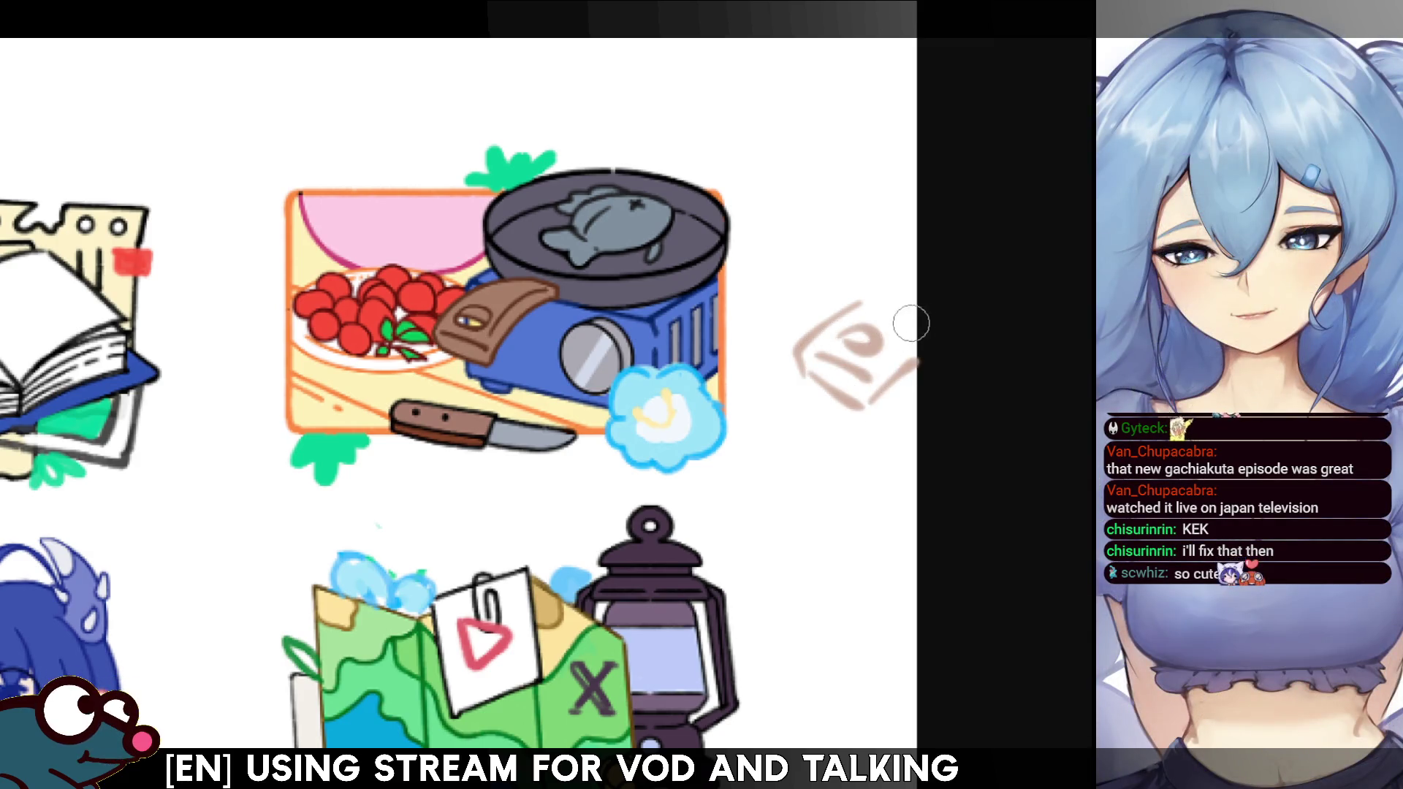
pyautogui.moveTo(842, 338)
pyautogui.mouseDown()
pyautogui.moveTo(849, 357)
pyautogui.moveTo(869, 353)
pyautogui.mouseUp()
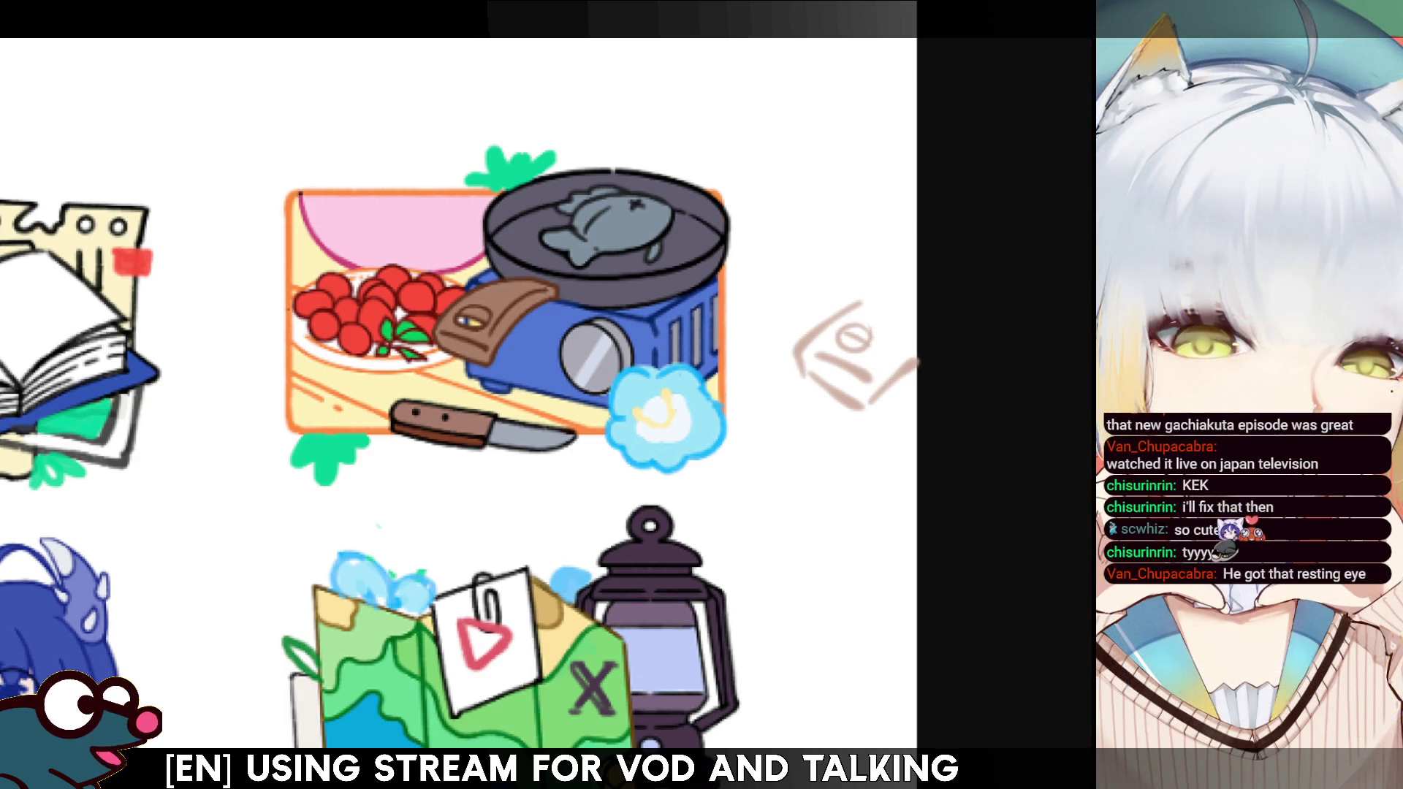
pyautogui.click(847, 340)
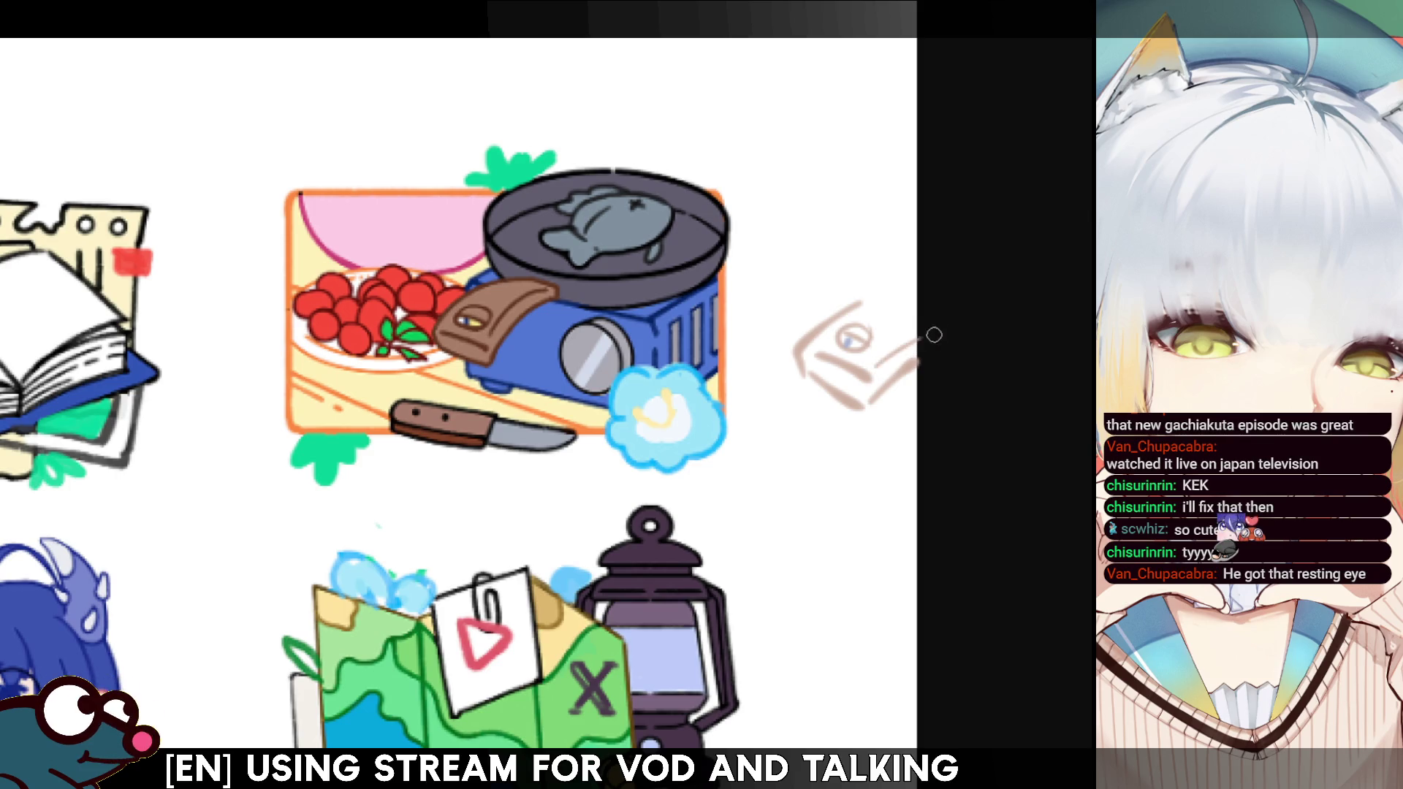
pyautogui.moveTo(886, 341); pyautogui.dragTo(930, 322)
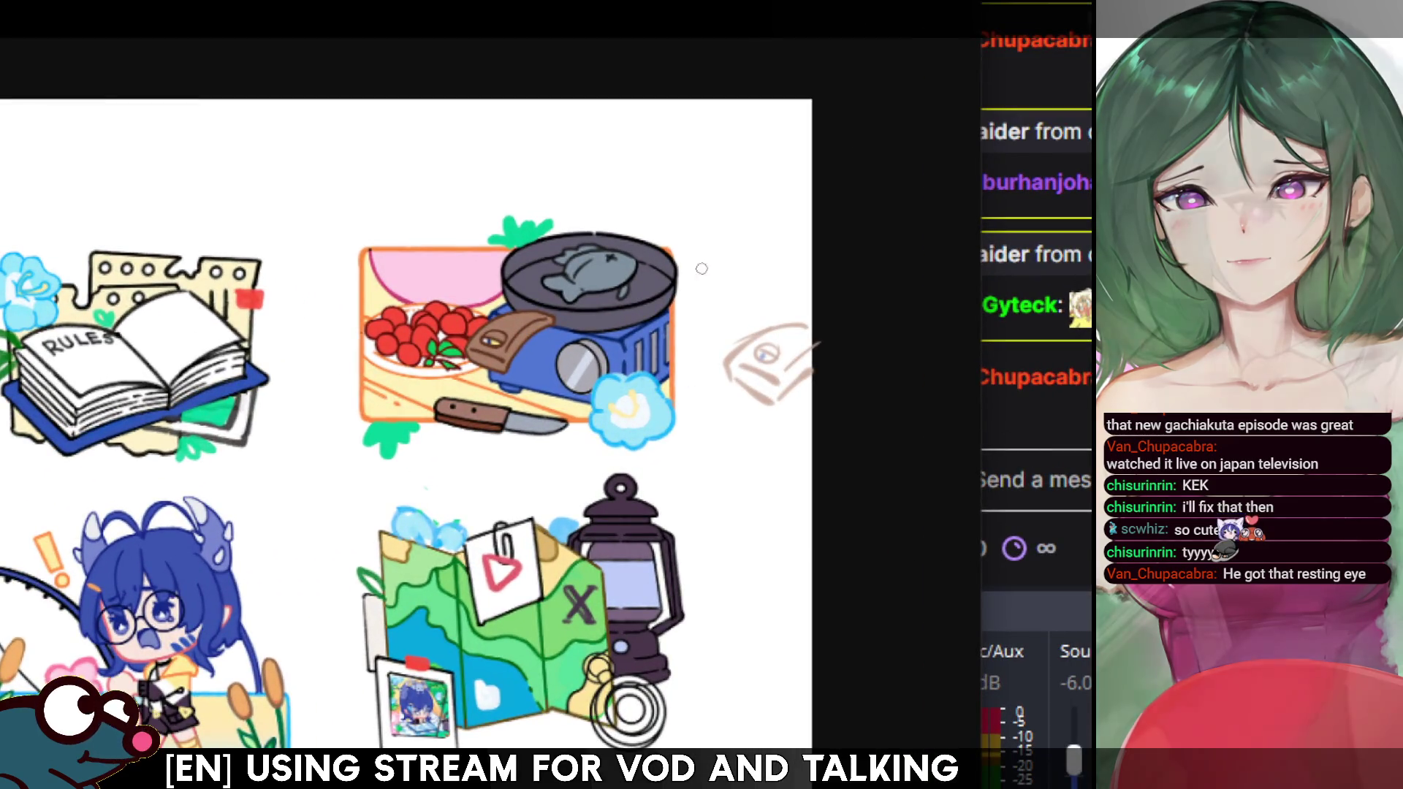
# Handwrite hearts, the artist's handle, a zigzag arrow and the word 'follow' across the sheet's top.
pyautogui.moveTo(706, 282); pyautogui.dragTo(715, 278)
pyautogui.moveTo(695, 202); pyautogui.dragTo(696, 232)
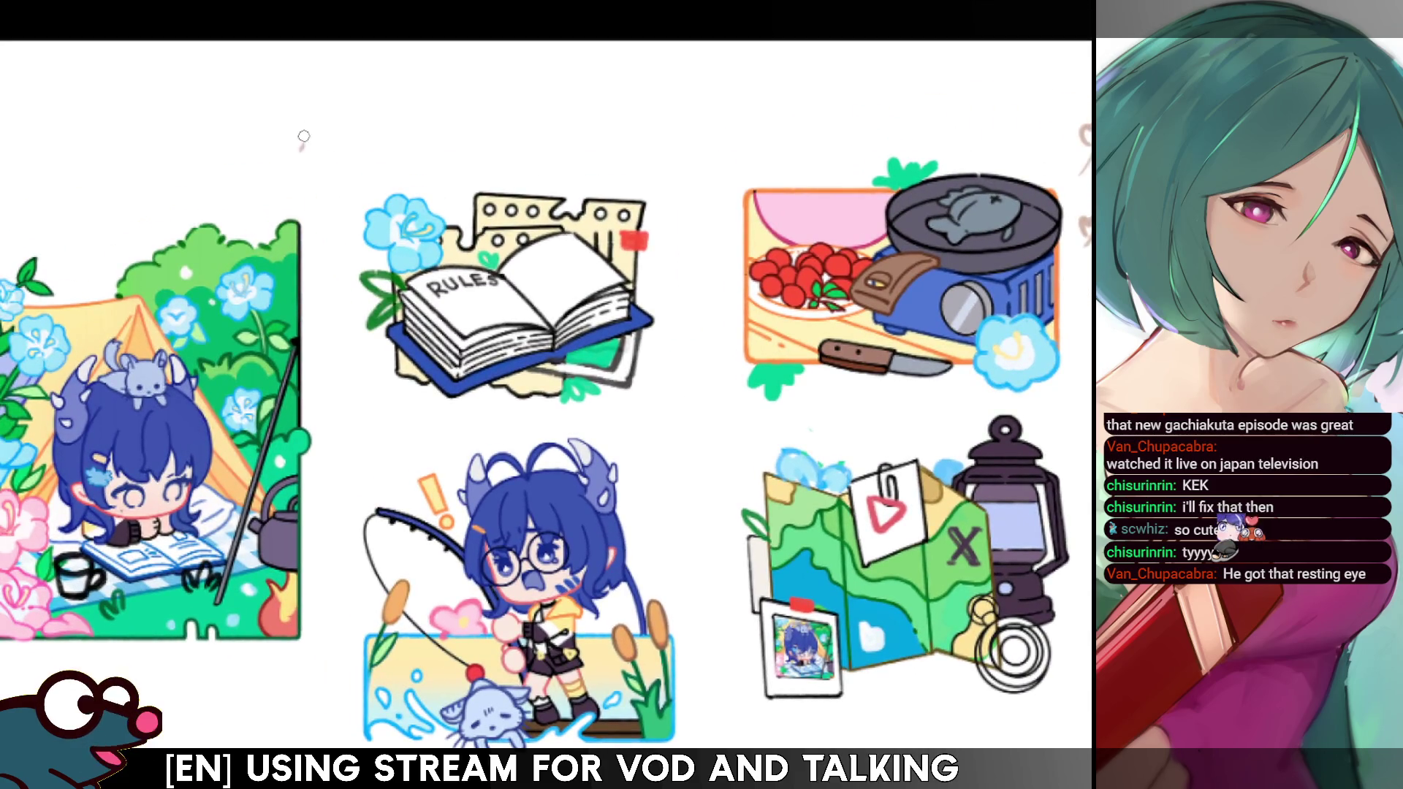
pyautogui.moveTo(306, 146)
pyautogui.mouseDown()
pyautogui.moveTo(322, 163)
pyautogui.moveTo(374, 121)
pyautogui.moveTo(461, 87)
pyautogui.moveTo(447, 82)
pyautogui.moveTo(488, 84)
pyautogui.mouseUp()
pyautogui.hotkey('ctrl', 'z')
pyautogui.hotkey('ctrl', 'z')
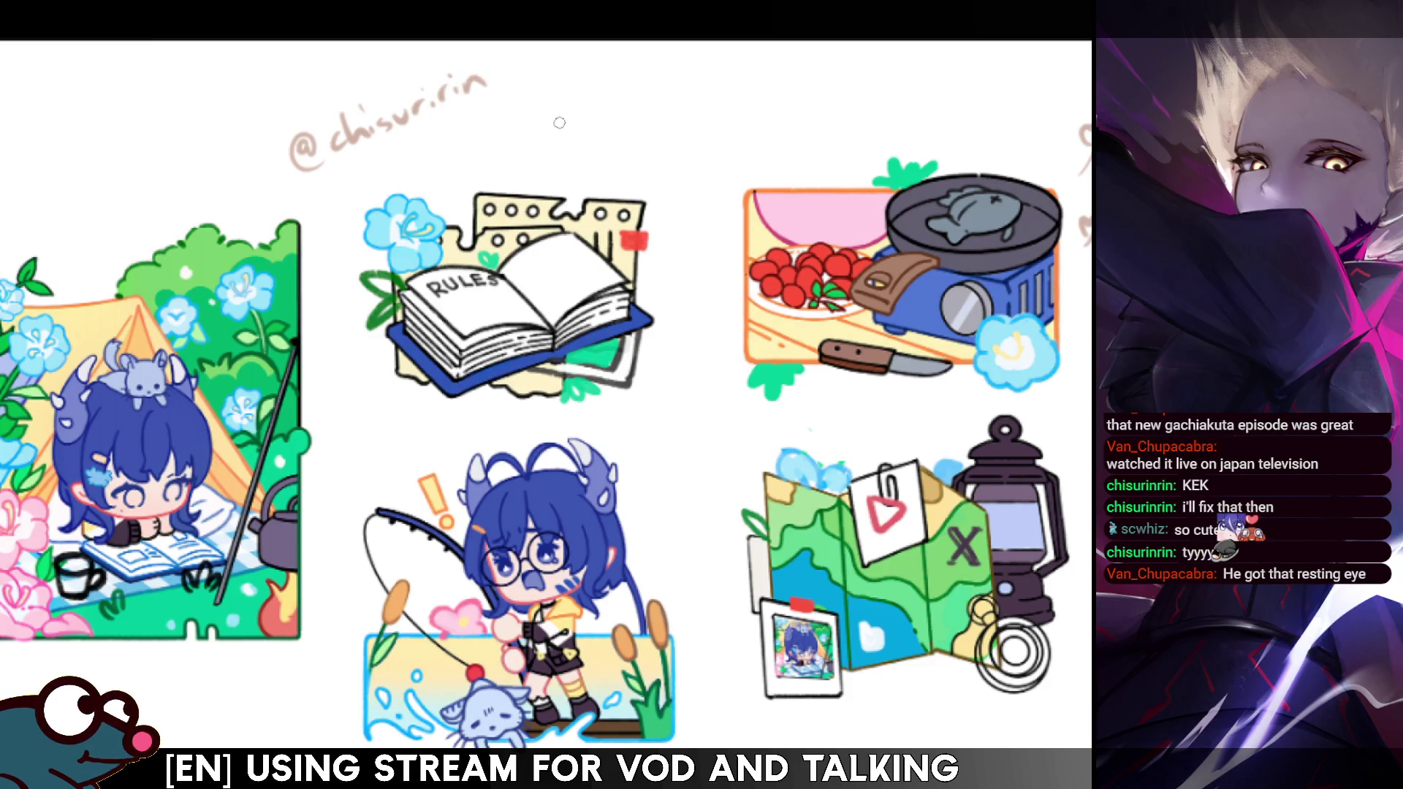
pyautogui.moveTo(353, 175); pyautogui.dragTo(563, 119)
pyautogui.moveTo(646, 67)
pyautogui.mouseDown()
pyautogui.moveTo(637, 174)
pyautogui.moveTo(667, 133)
pyautogui.mouseUp()
pyautogui.moveTo(680, 135)
pyautogui.mouseDown()
pyautogui.moveTo(710, 73)
pyautogui.moveTo(745, 106)
pyautogui.moveTo(780, 91)
pyautogui.mouseUp()
pyautogui.moveTo(589, 106)
pyautogui.mouseDown()
pyautogui.moveTo(607, 122)
pyautogui.moveTo(581, 115)
pyautogui.mouseUp()
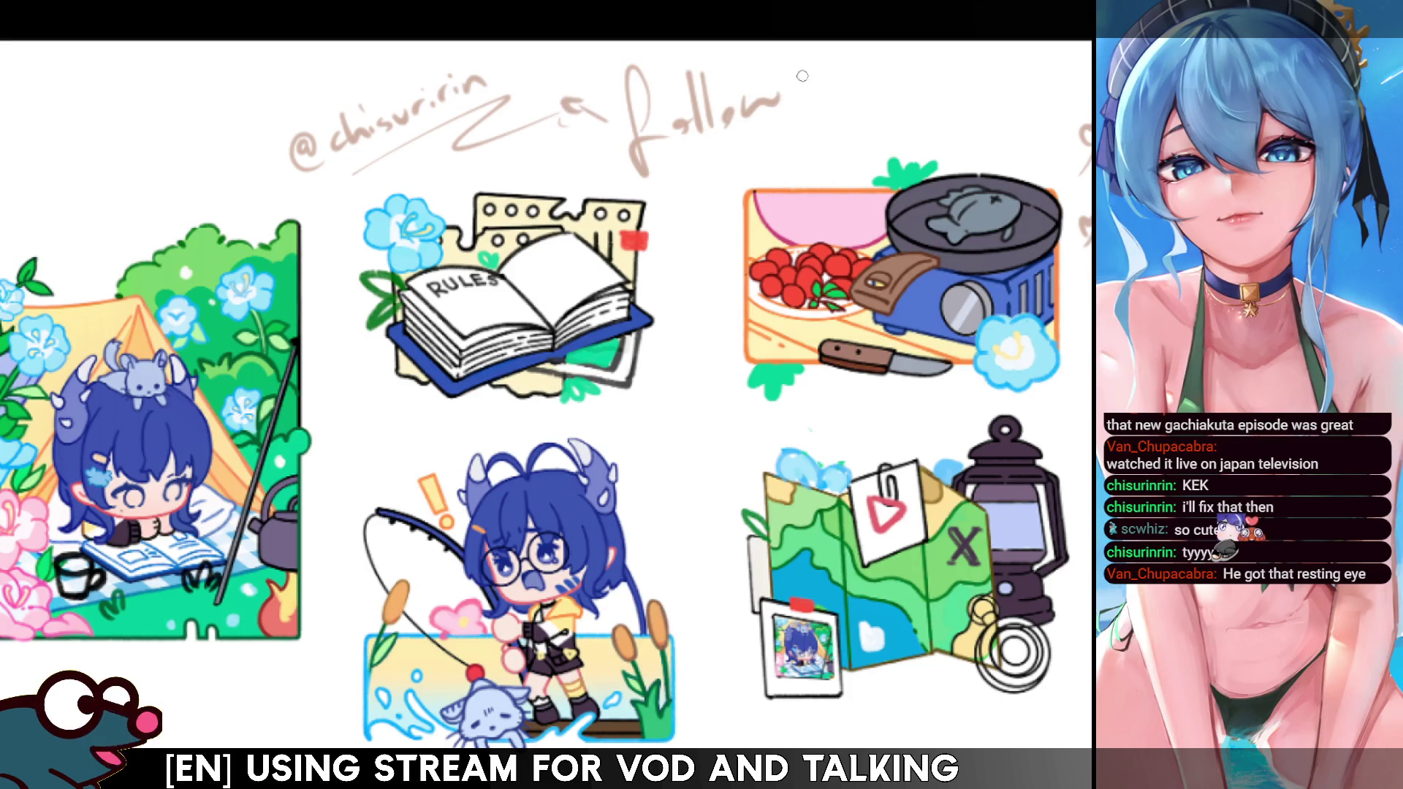
pyautogui.moveTo(142, 111)
pyautogui.mouseDown()
pyautogui.moveTo(251, 115)
pyautogui.moveTo(240, 135)
pyautogui.mouseUp()
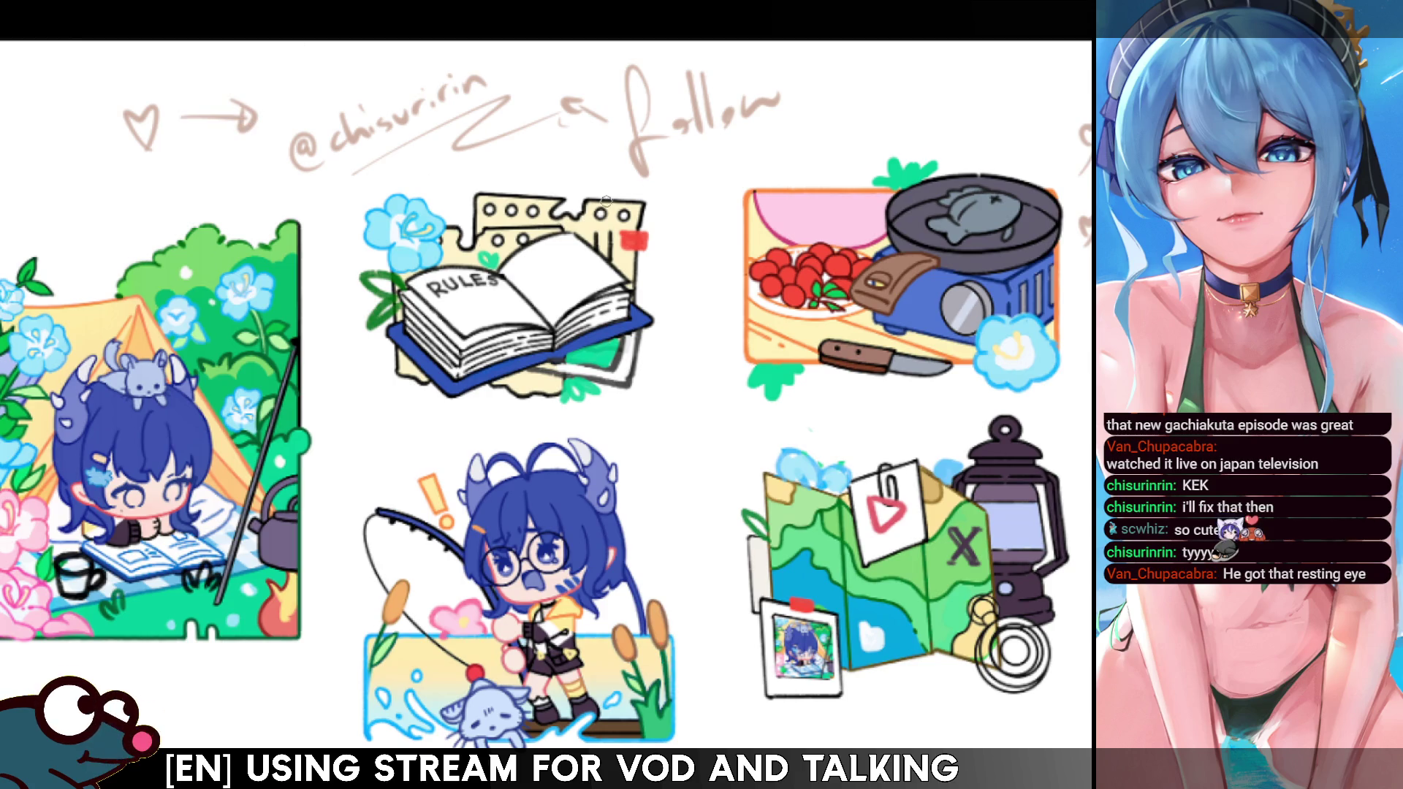
# Draw a bracket-arrow icon beside the RULES book and a three-dot speech bubble after 'follow'.
pyautogui.moveTo(333, 323)
pyautogui.mouseDown()
pyautogui.moveTo(337, 216)
pyautogui.moveTo(344, 231)
pyautogui.mouseUp()
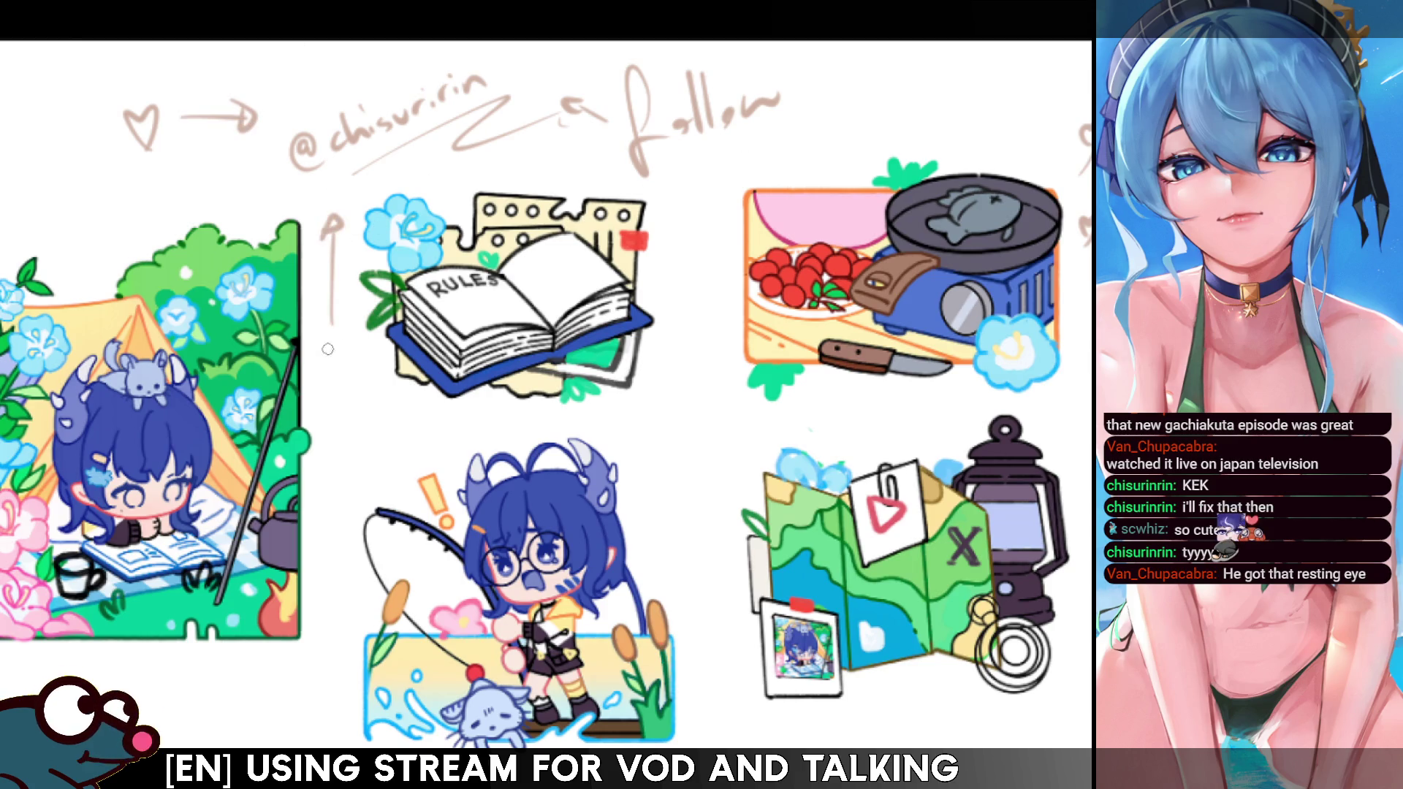
pyautogui.moveTo(320, 379); pyautogui.dragTo(333, 340)
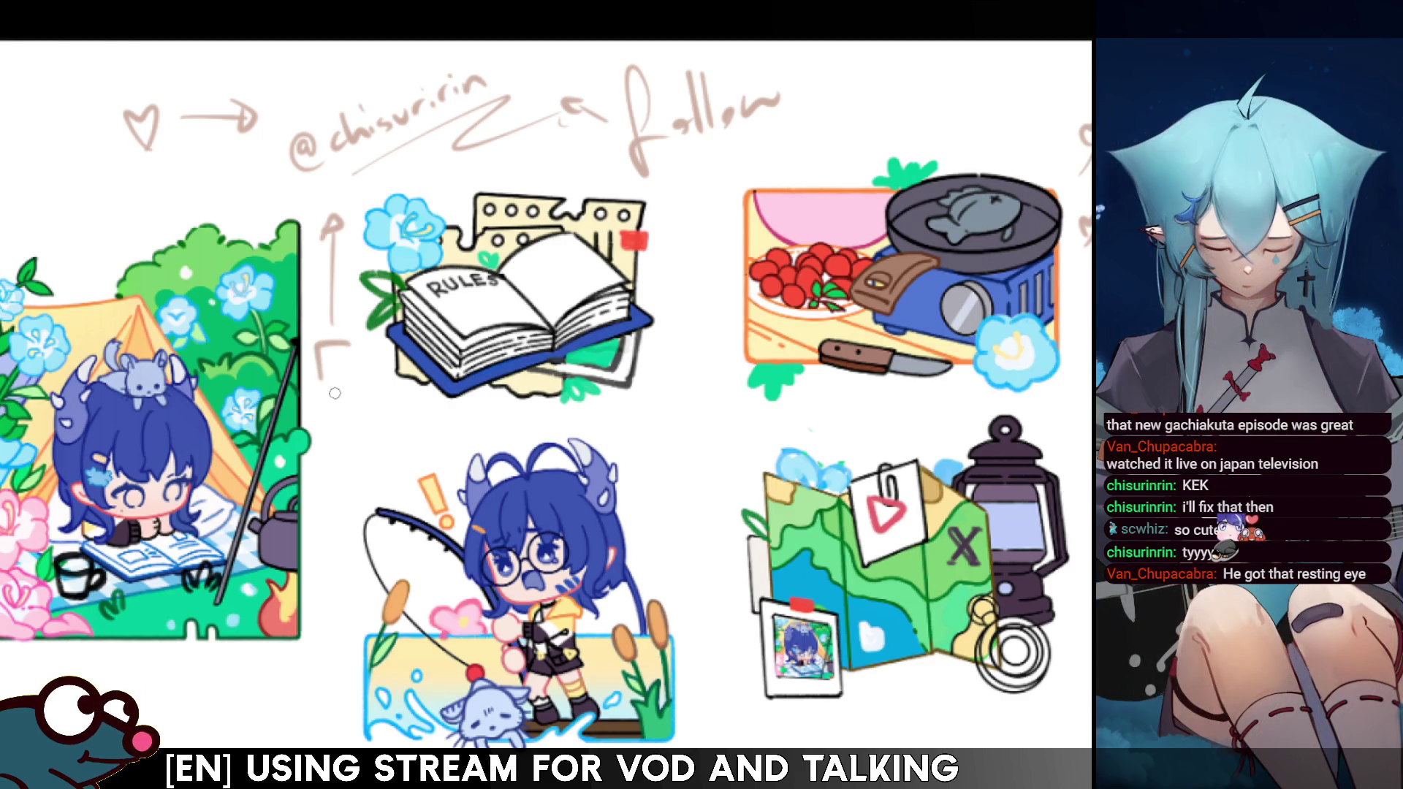
pyautogui.moveTo(337, 399); pyautogui.dragTo(368, 363)
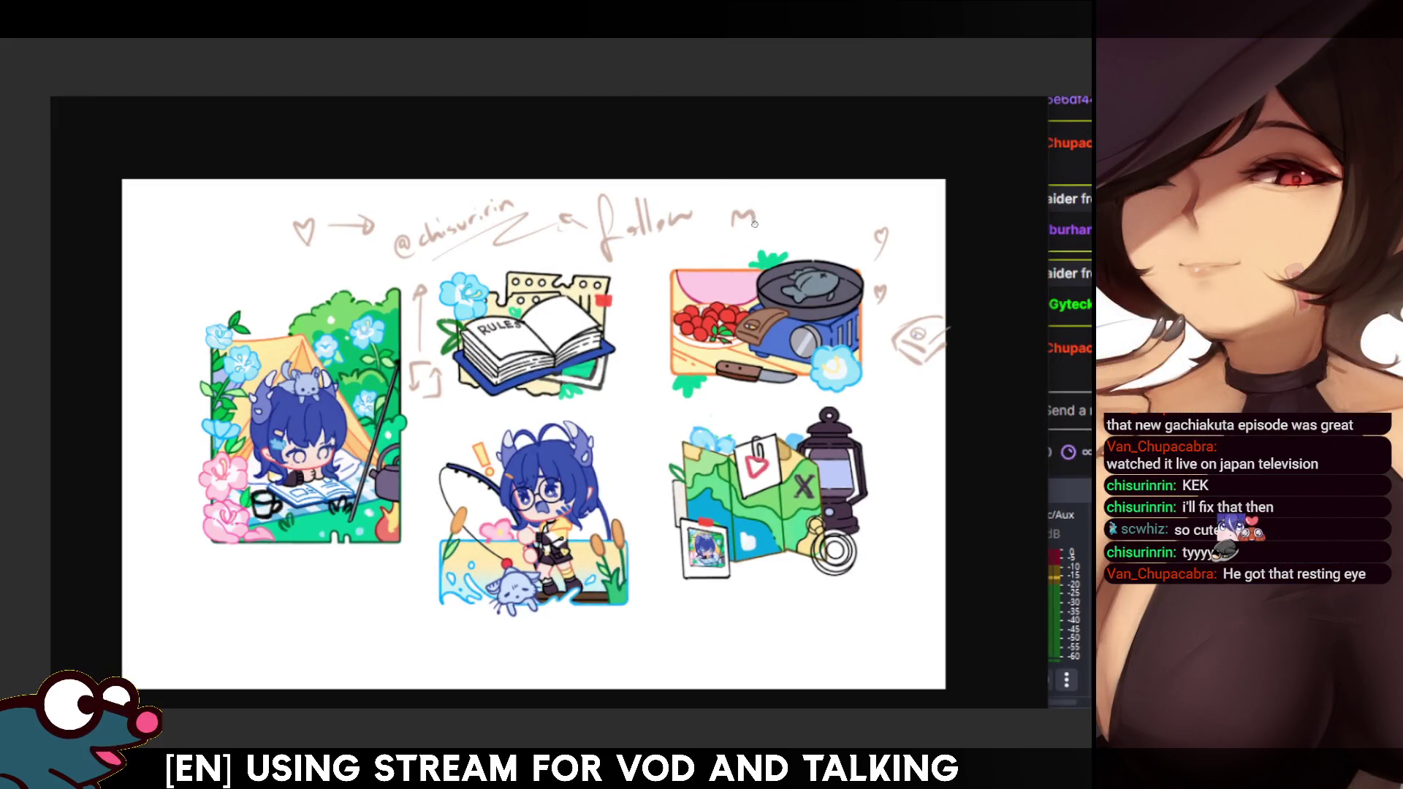
pyautogui.moveTo(754, 233)
pyautogui.mouseDown()
pyautogui.moveTo(740, 221)
pyautogui.moveTo(751, 229)
pyautogui.mouseUp()
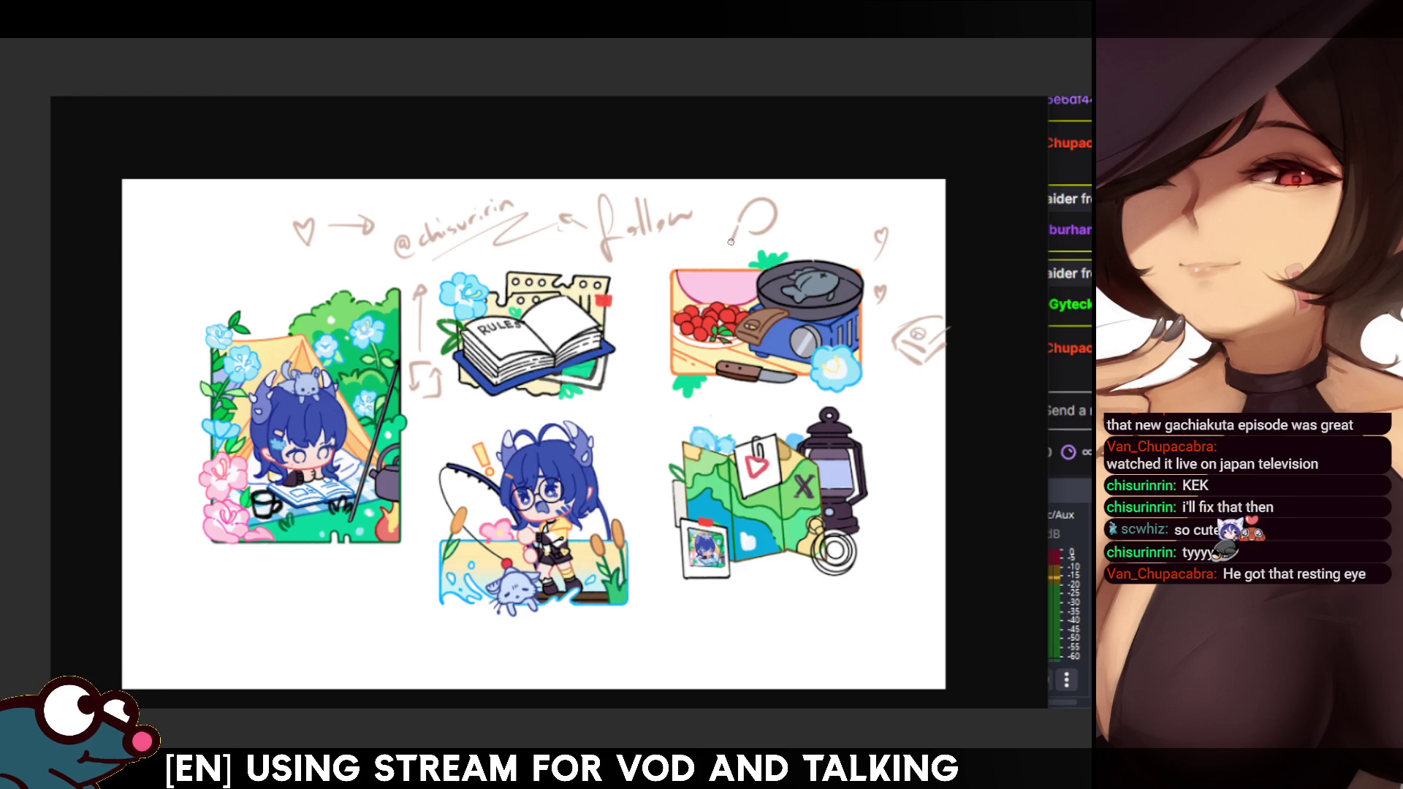
pyautogui.click(748, 218)
pyautogui.click(756, 215)
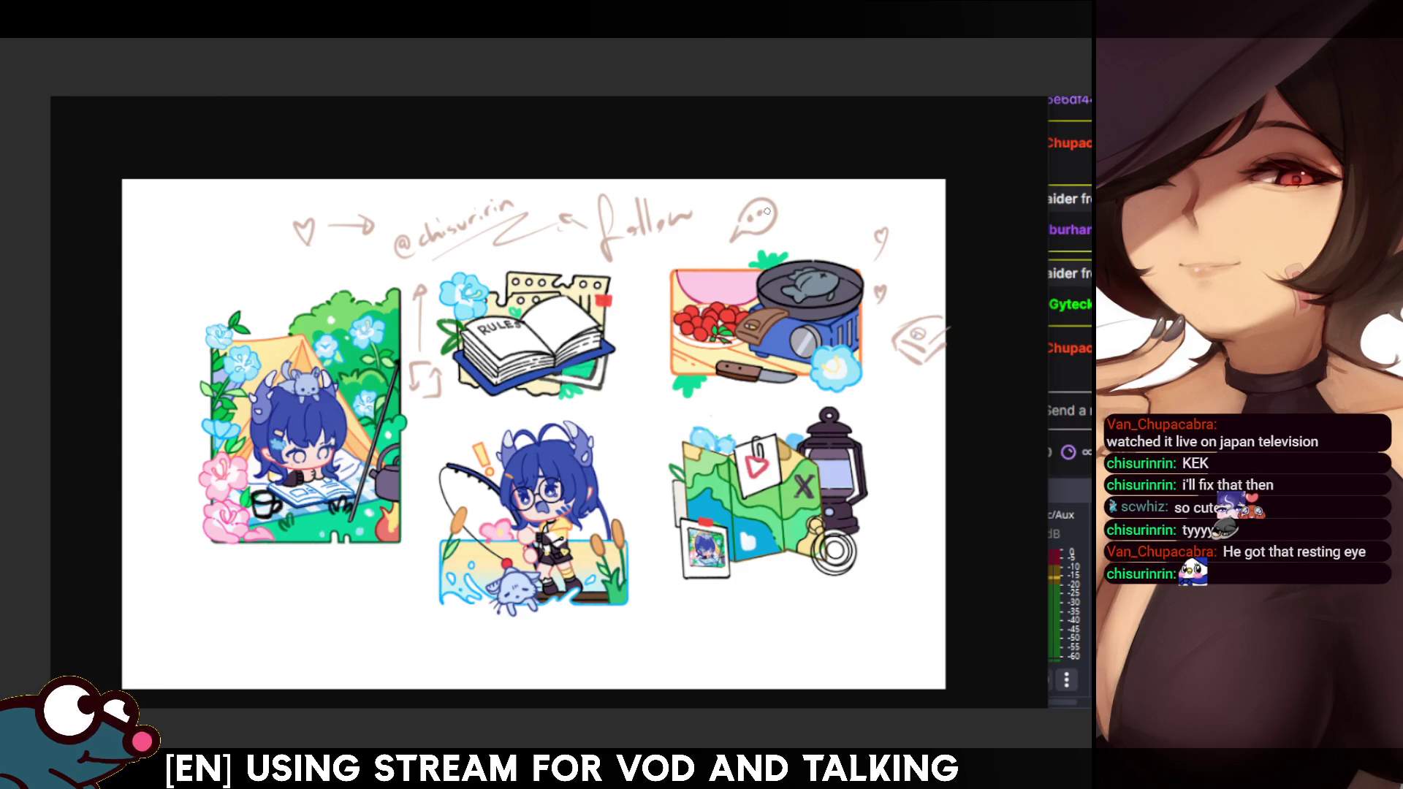
pyautogui.click(765, 212)
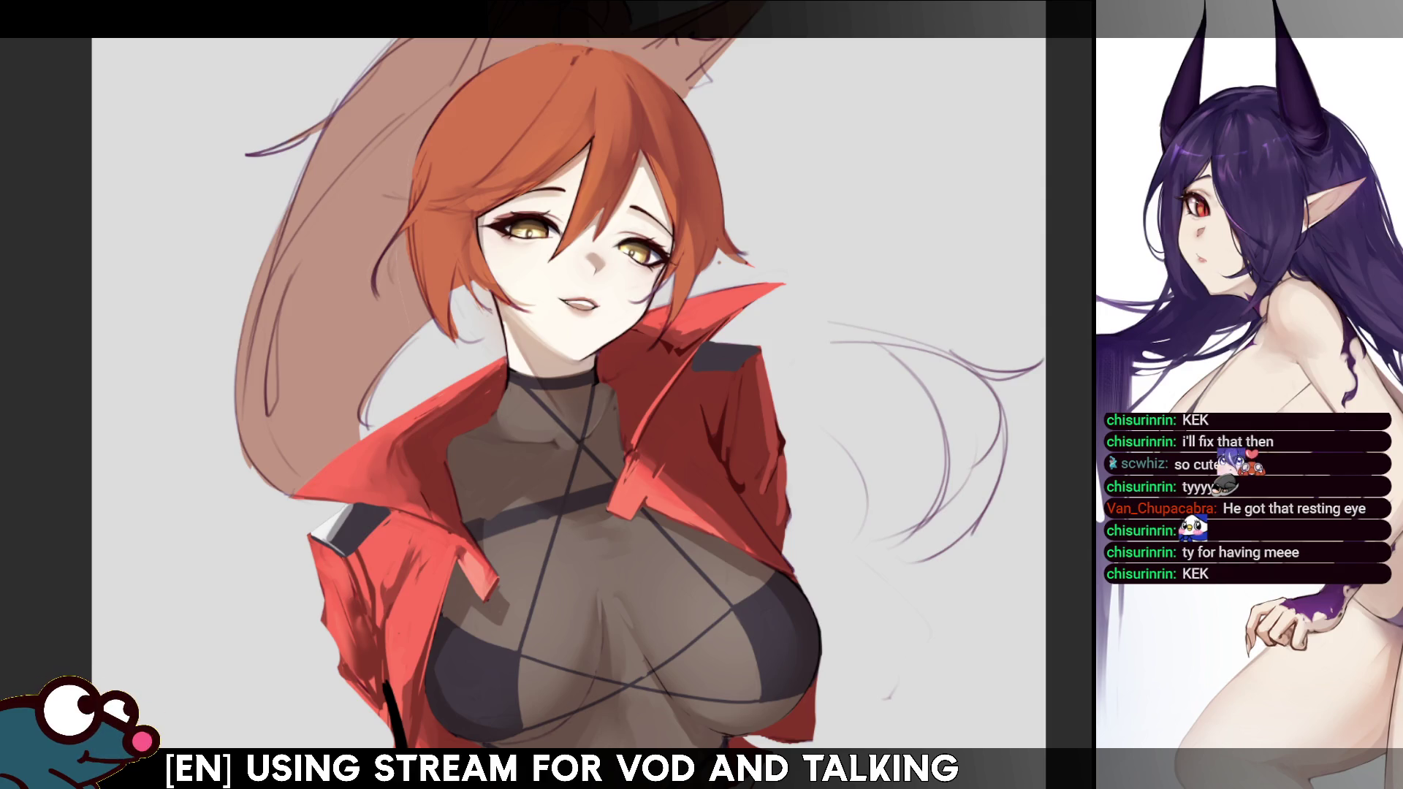
# Check the drawing with repeated horizontal flips, then paint two thin dark strands into the orange hair.
pyautogui.scroll(1, 570, 394)
pyautogui.press('h')
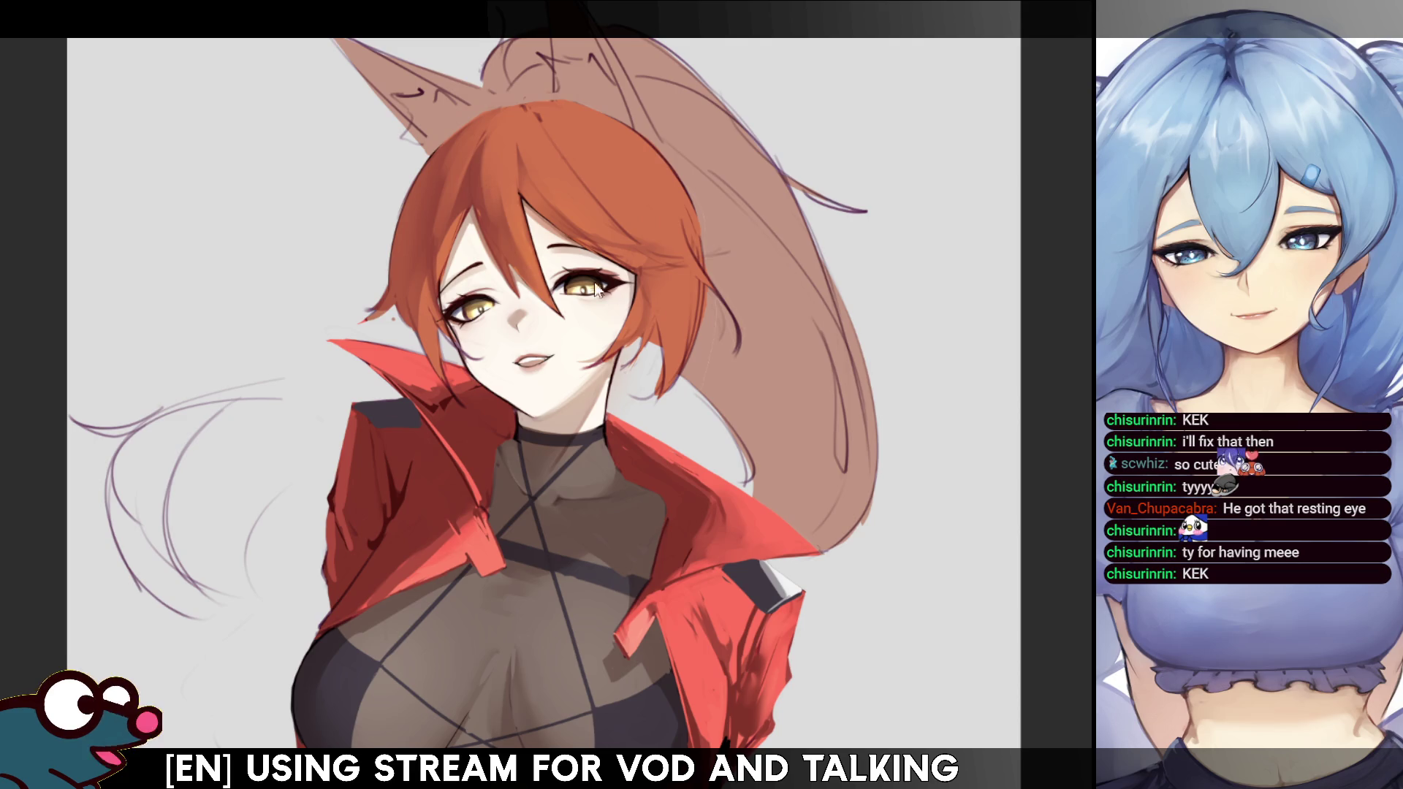
pyautogui.press('h')
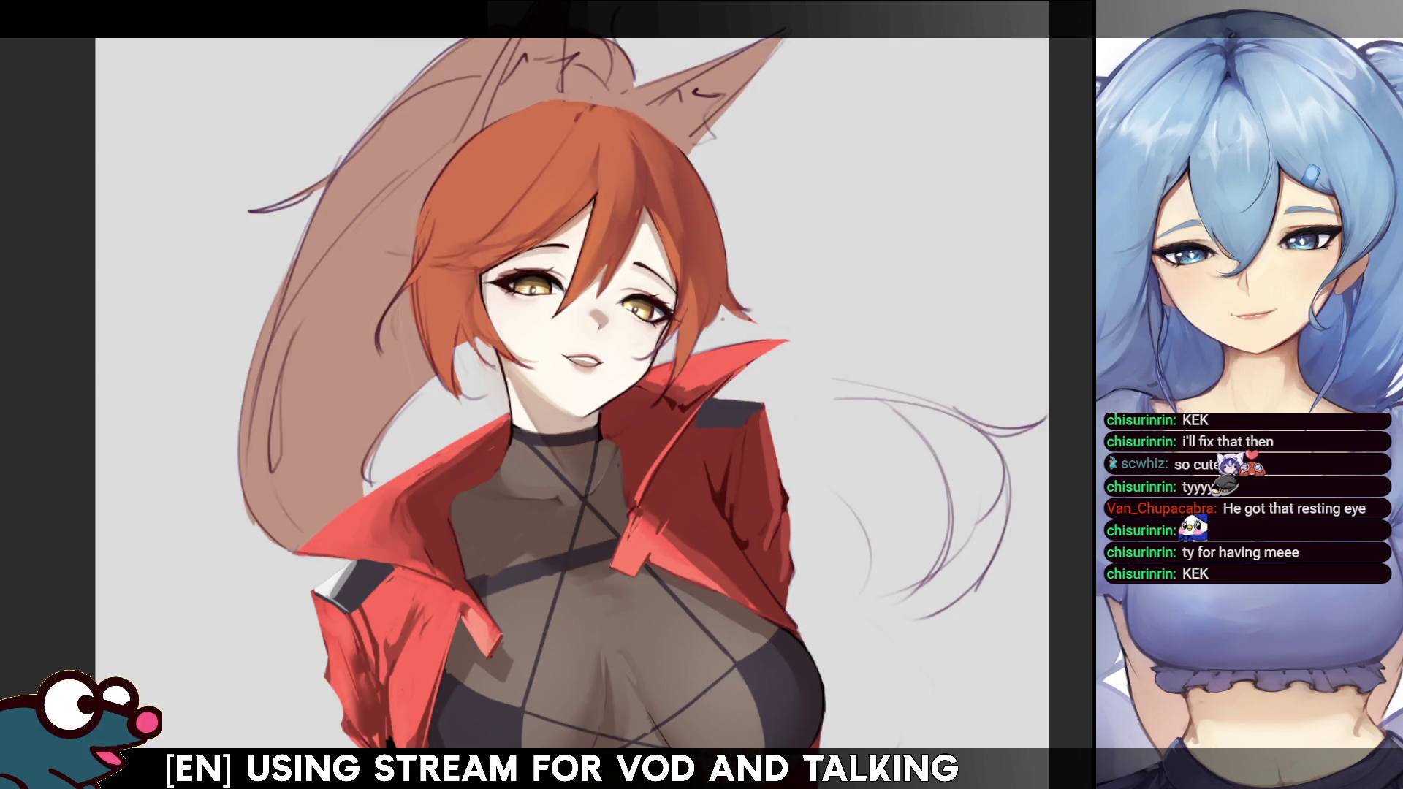
pyautogui.press('h')
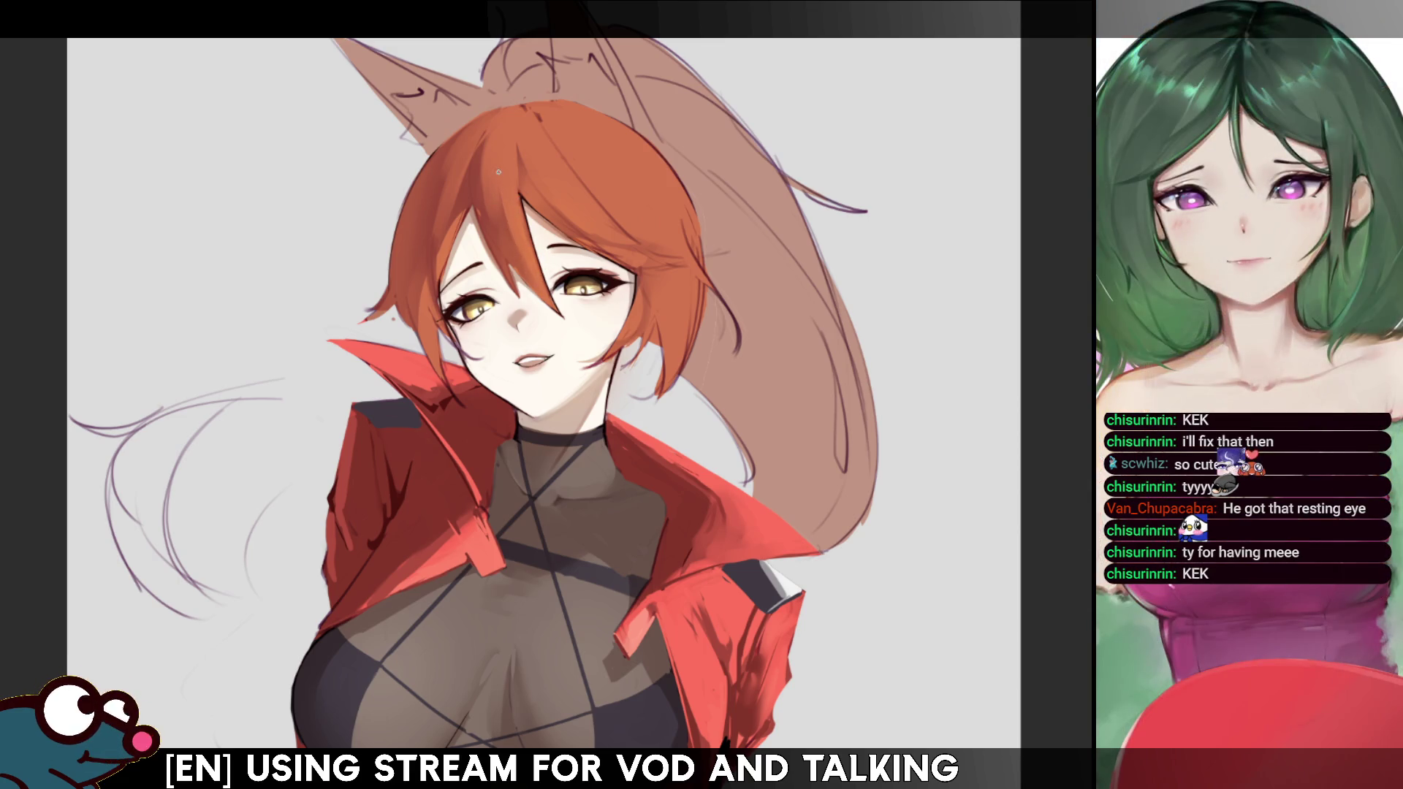
pyautogui.press('h')
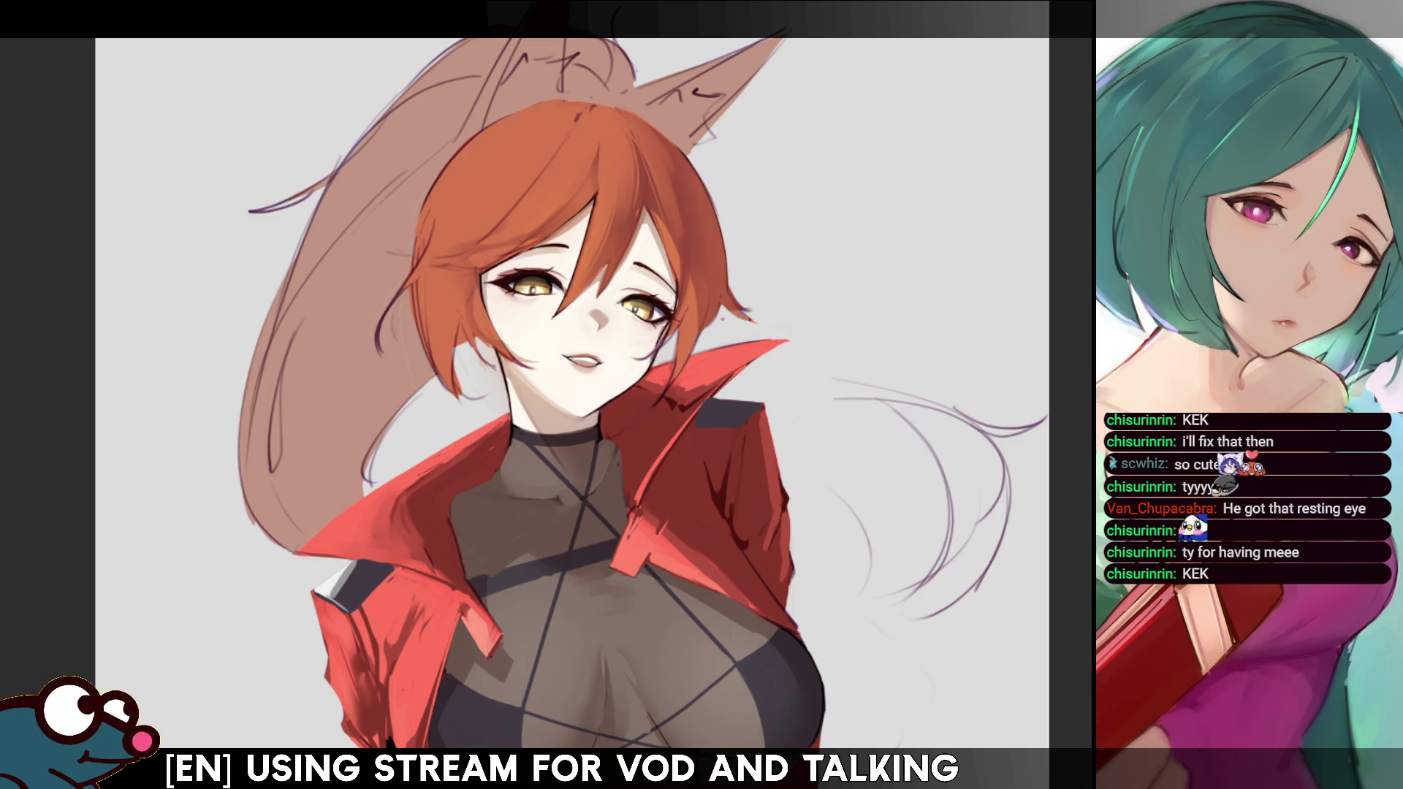
pyautogui.press('h')
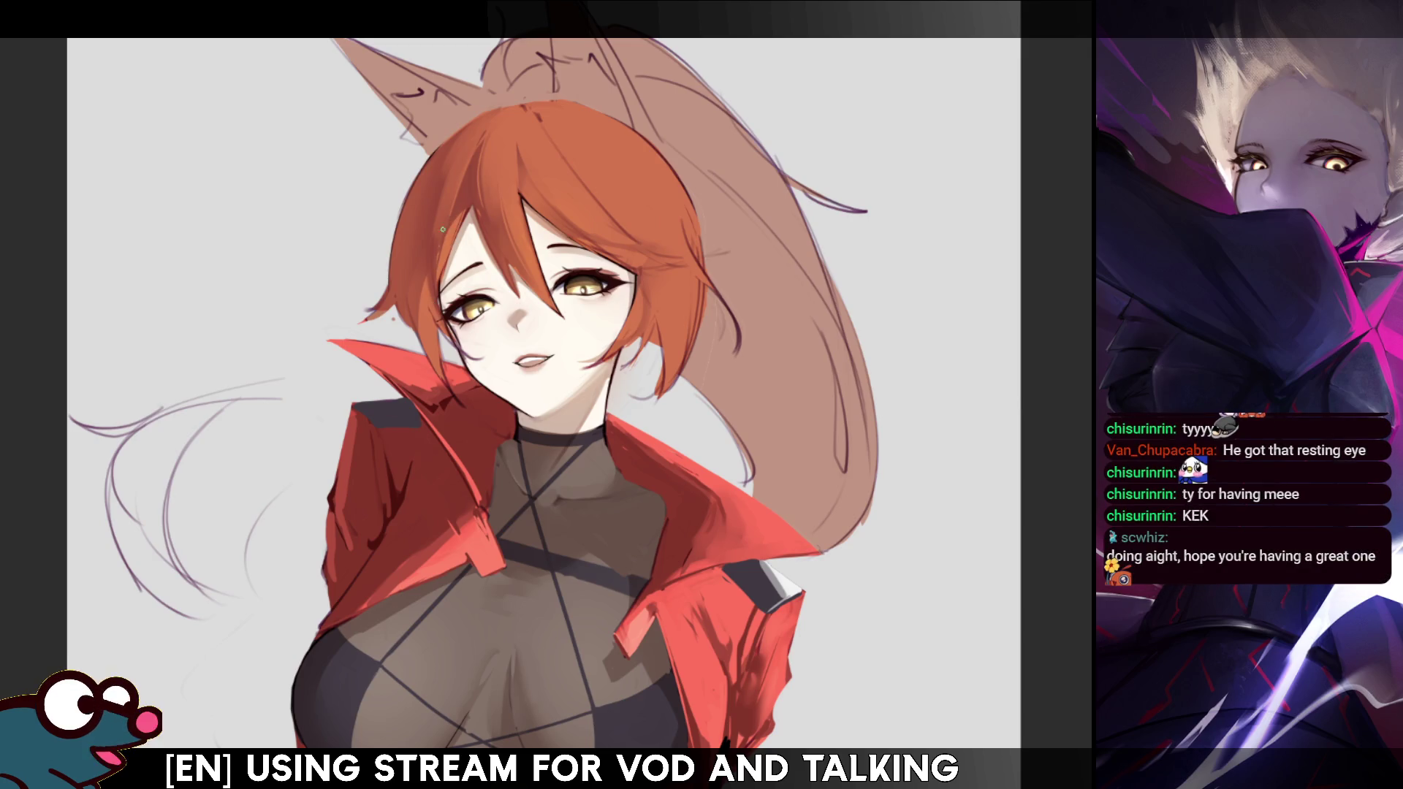
pyautogui.press('h')
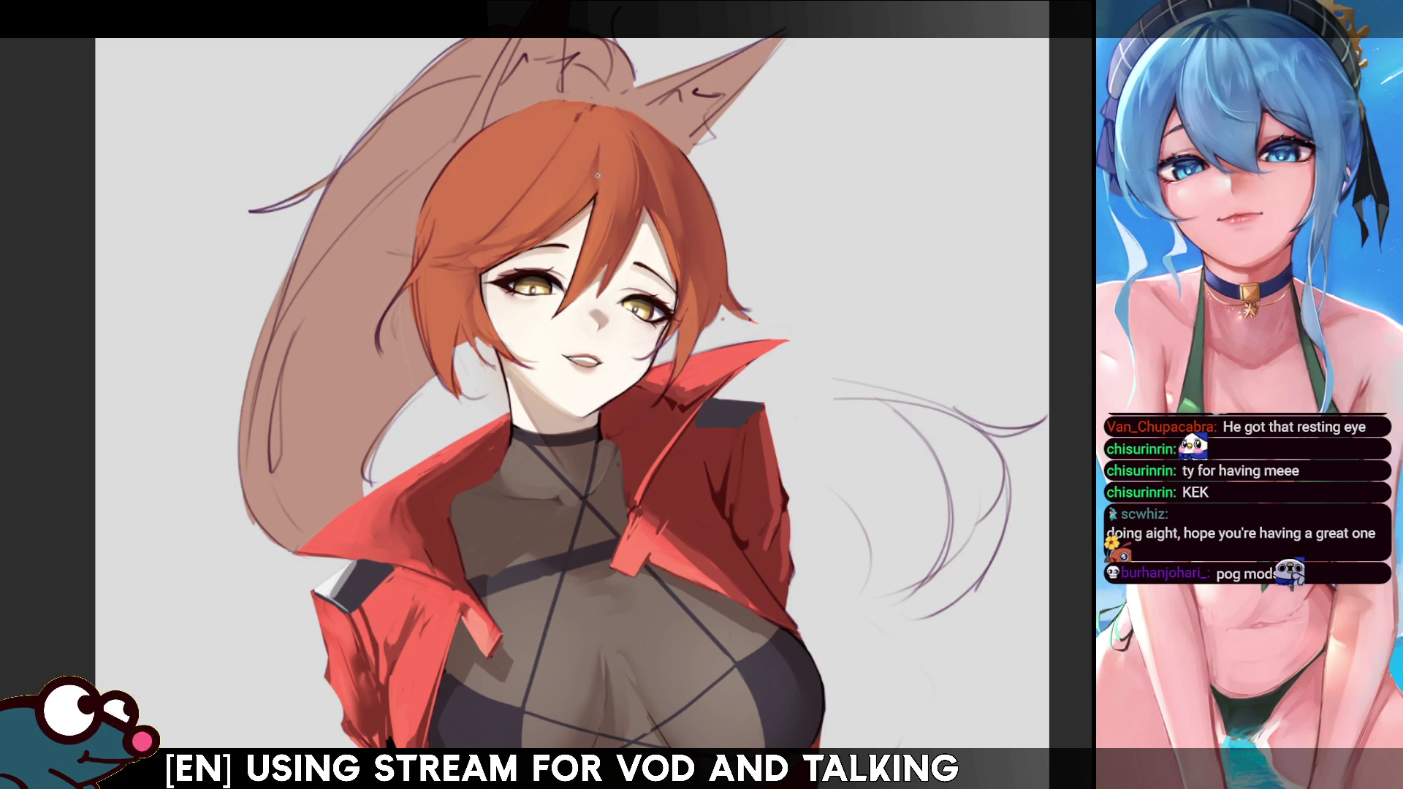
pyautogui.moveTo(600, 139); pyautogui.dragTo(598, 171)
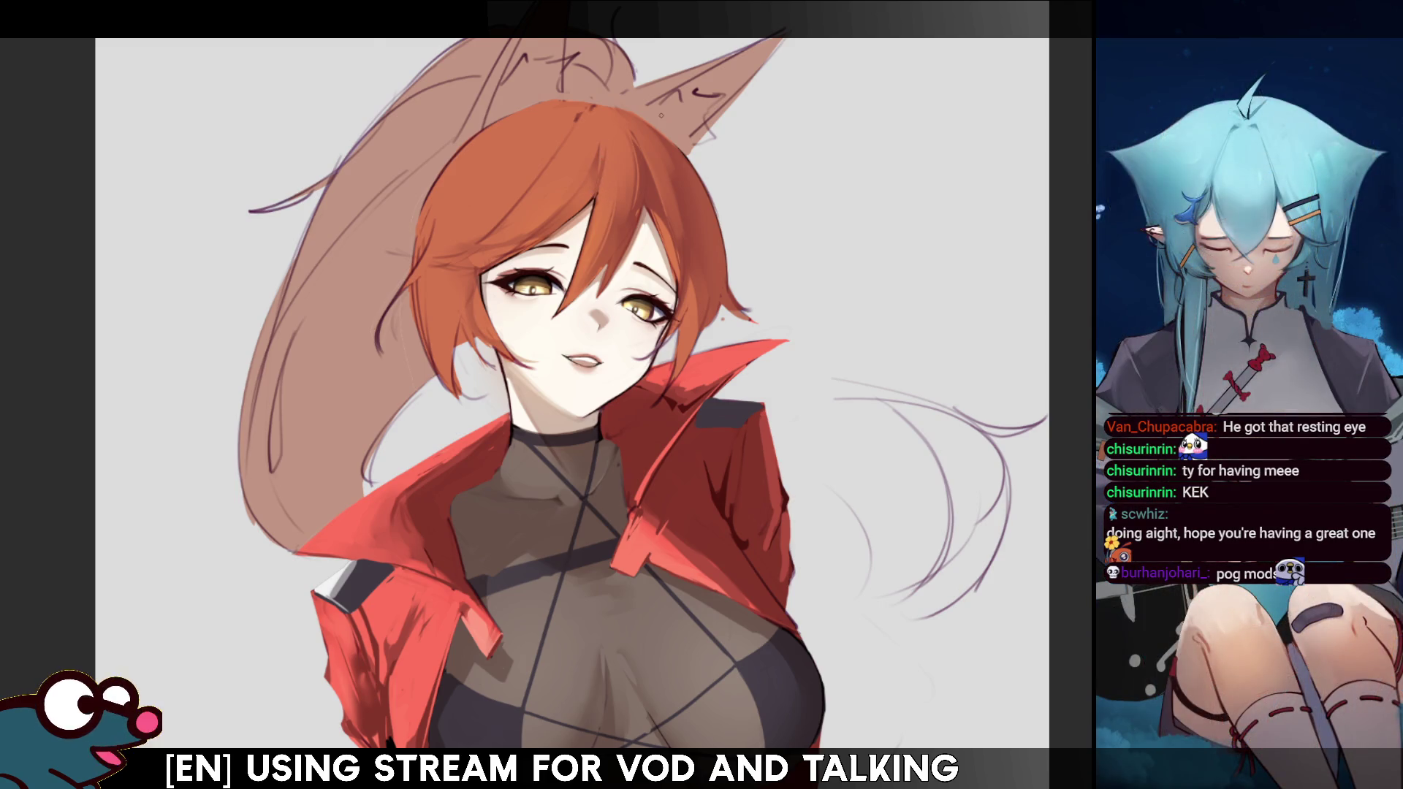
pyautogui.press('h')
pyautogui.press('h')
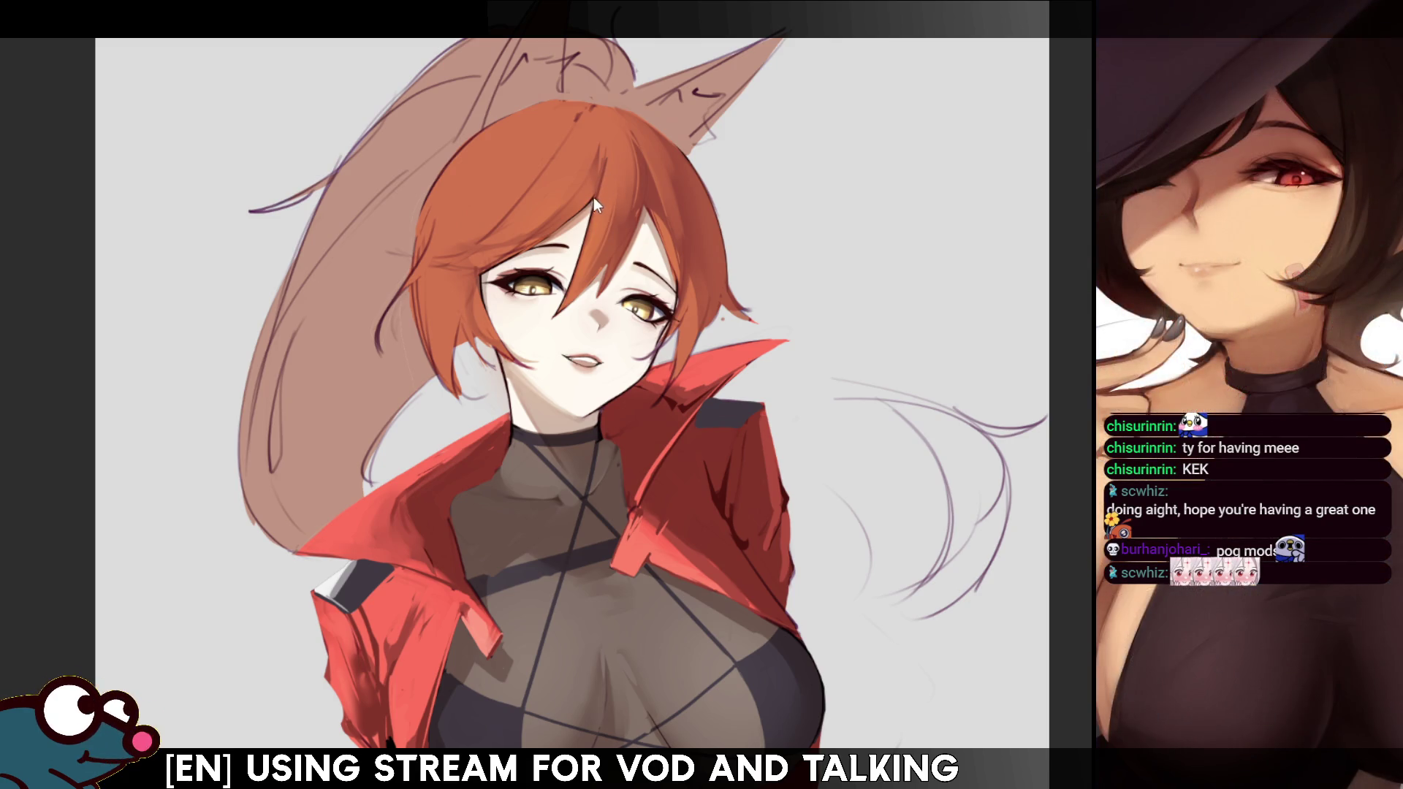
pyautogui.moveTo(606, 163); pyautogui.dragTo(601, 185)
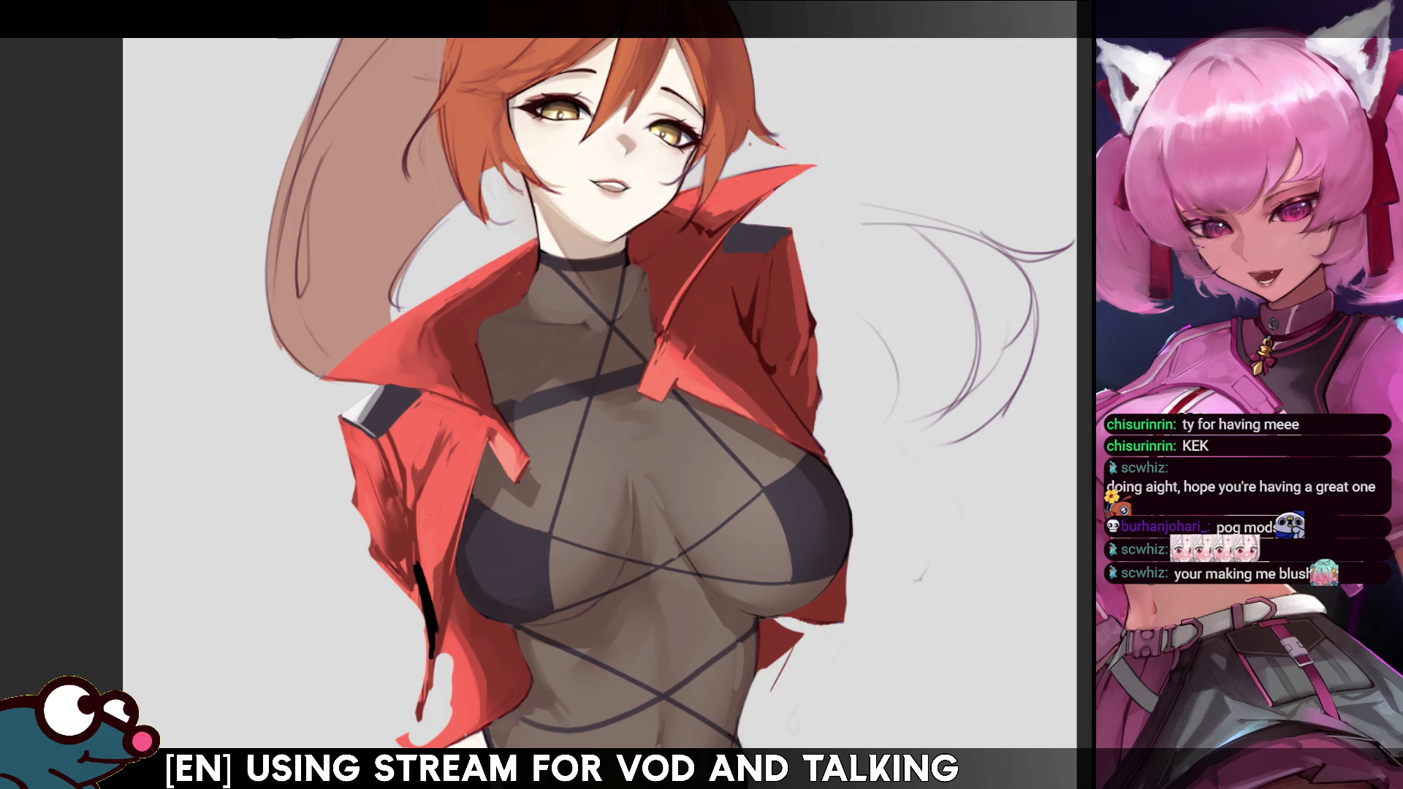
pyautogui.scroll(-3, 471, 182)
pyautogui.scroll(5, 472, 182)
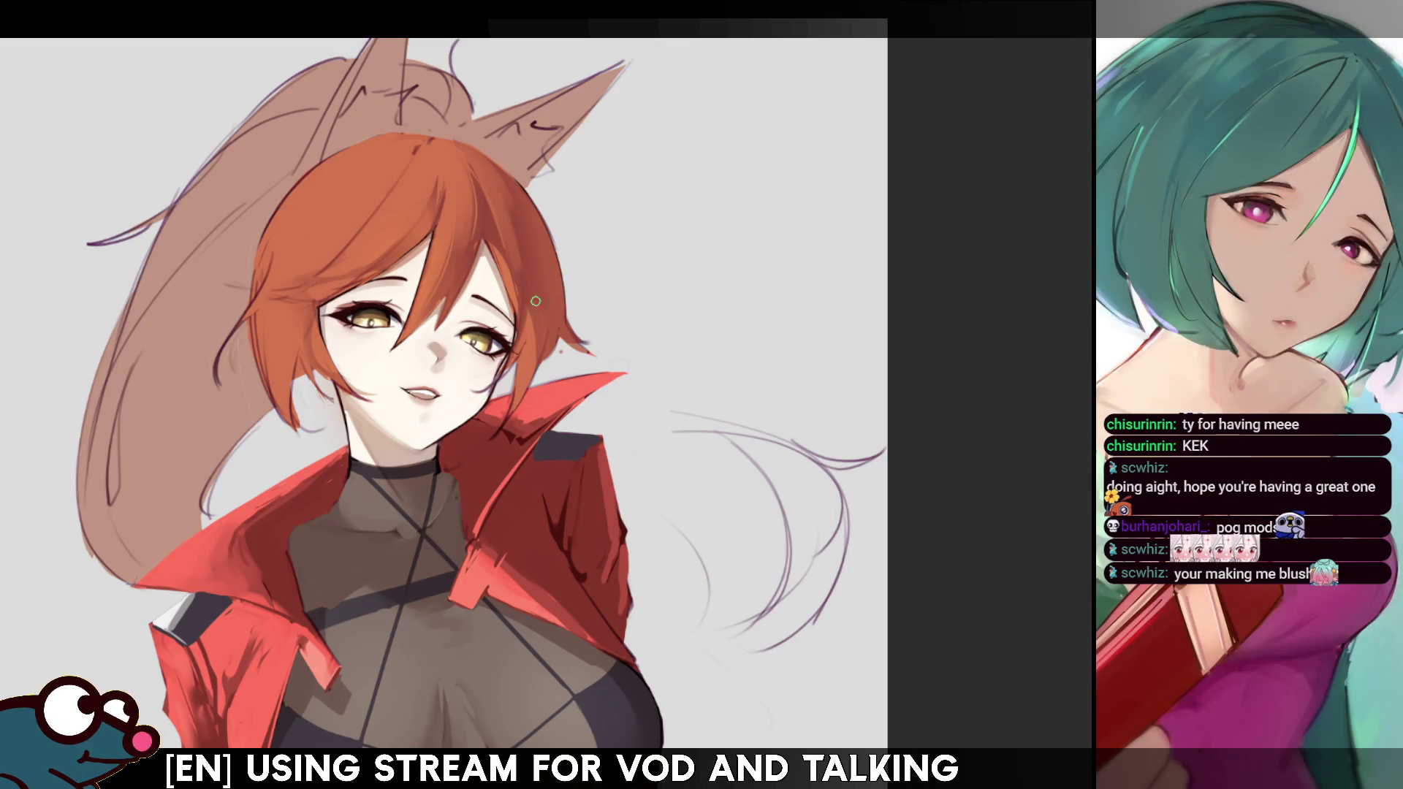
# Mirror the view to check the face and set the brush back to a tiny size.
pyautogui.press('m')
pyautogui.press('m')
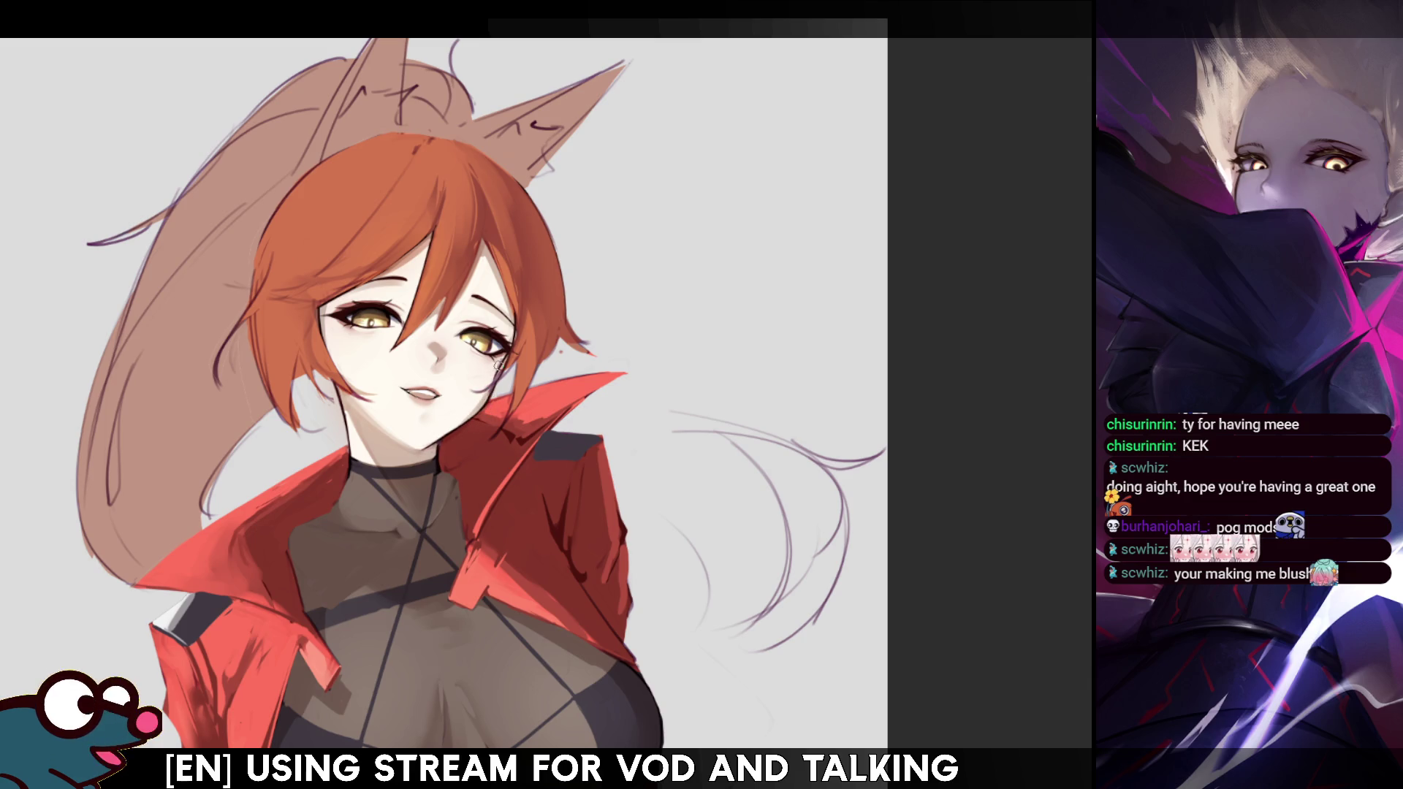
pyautogui.press('m')
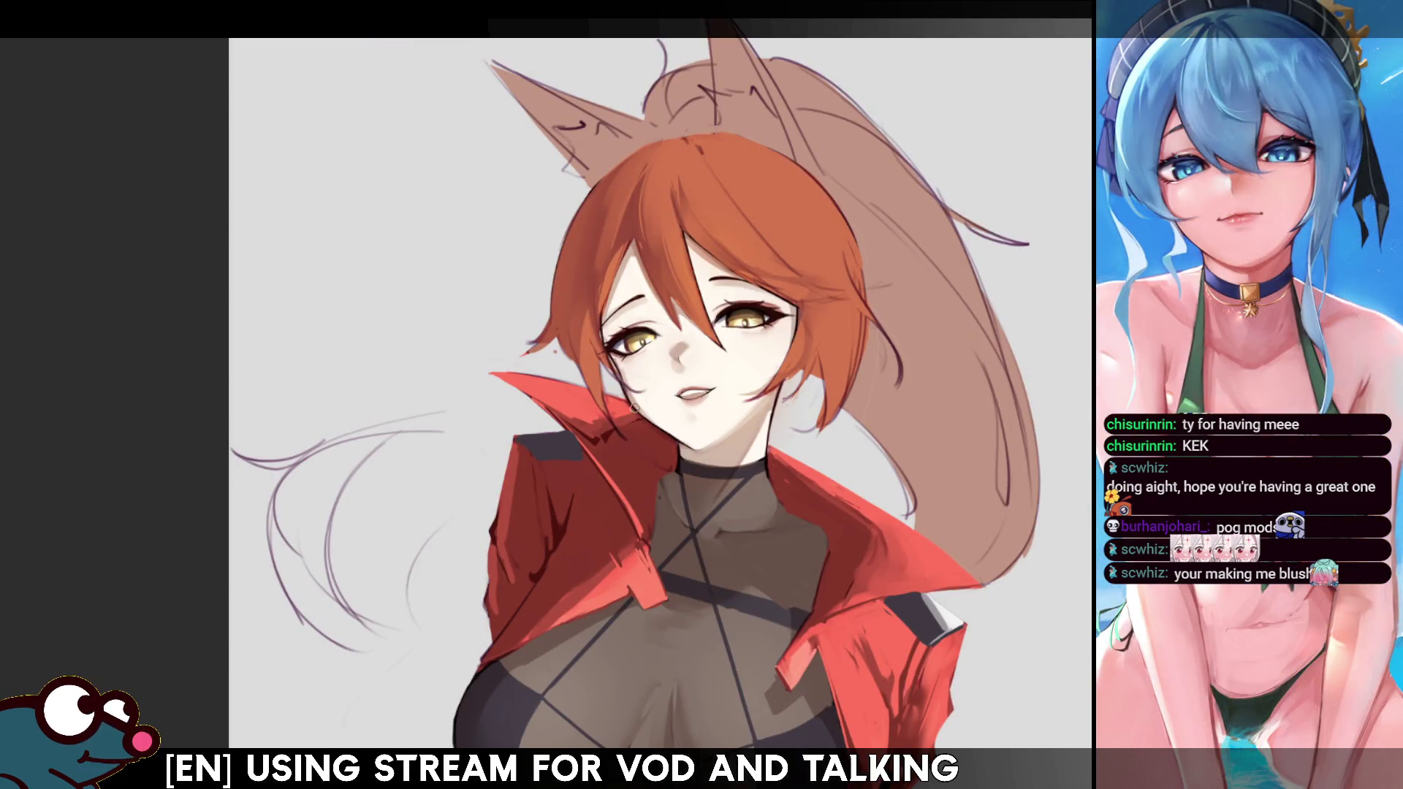
pyautogui.press('m')
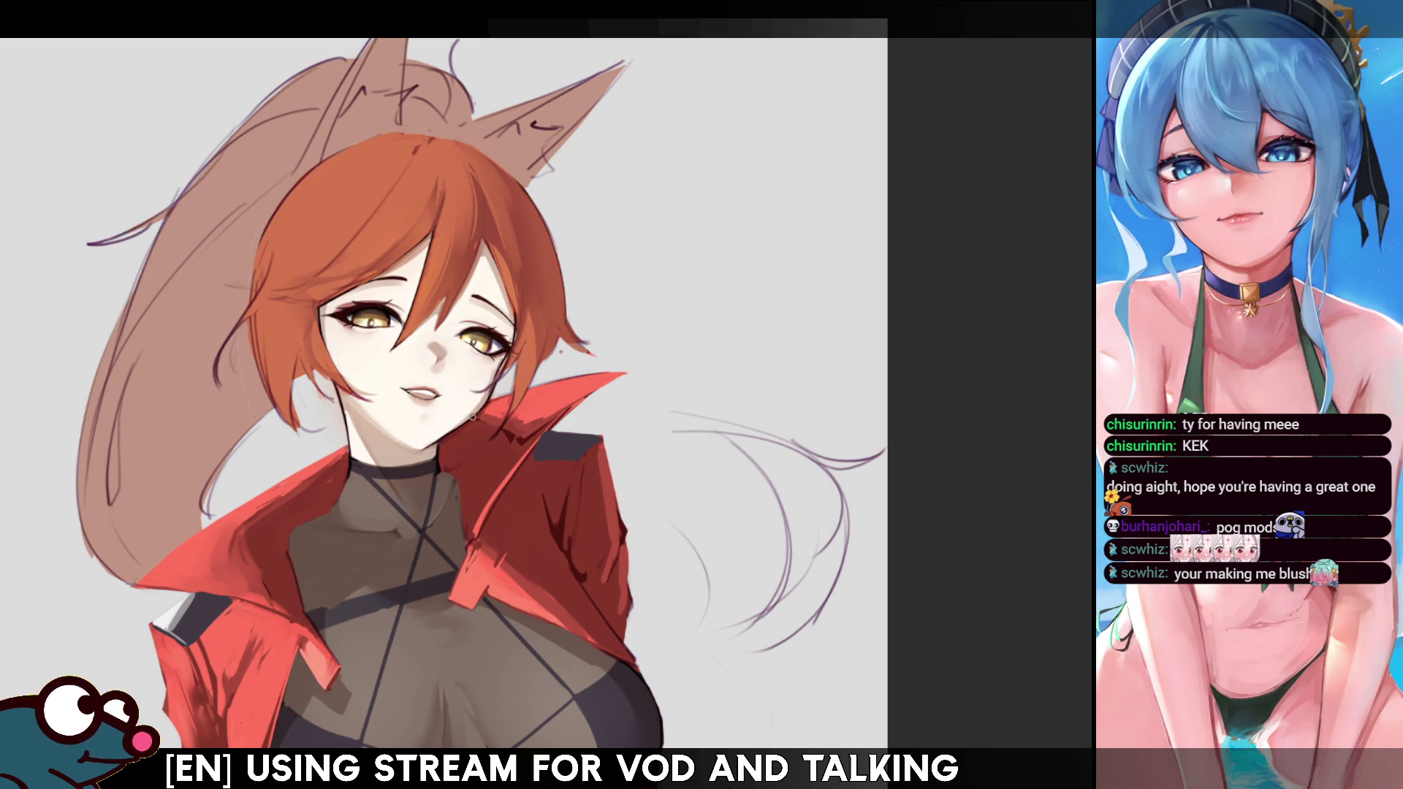
pyautogui.press(']')
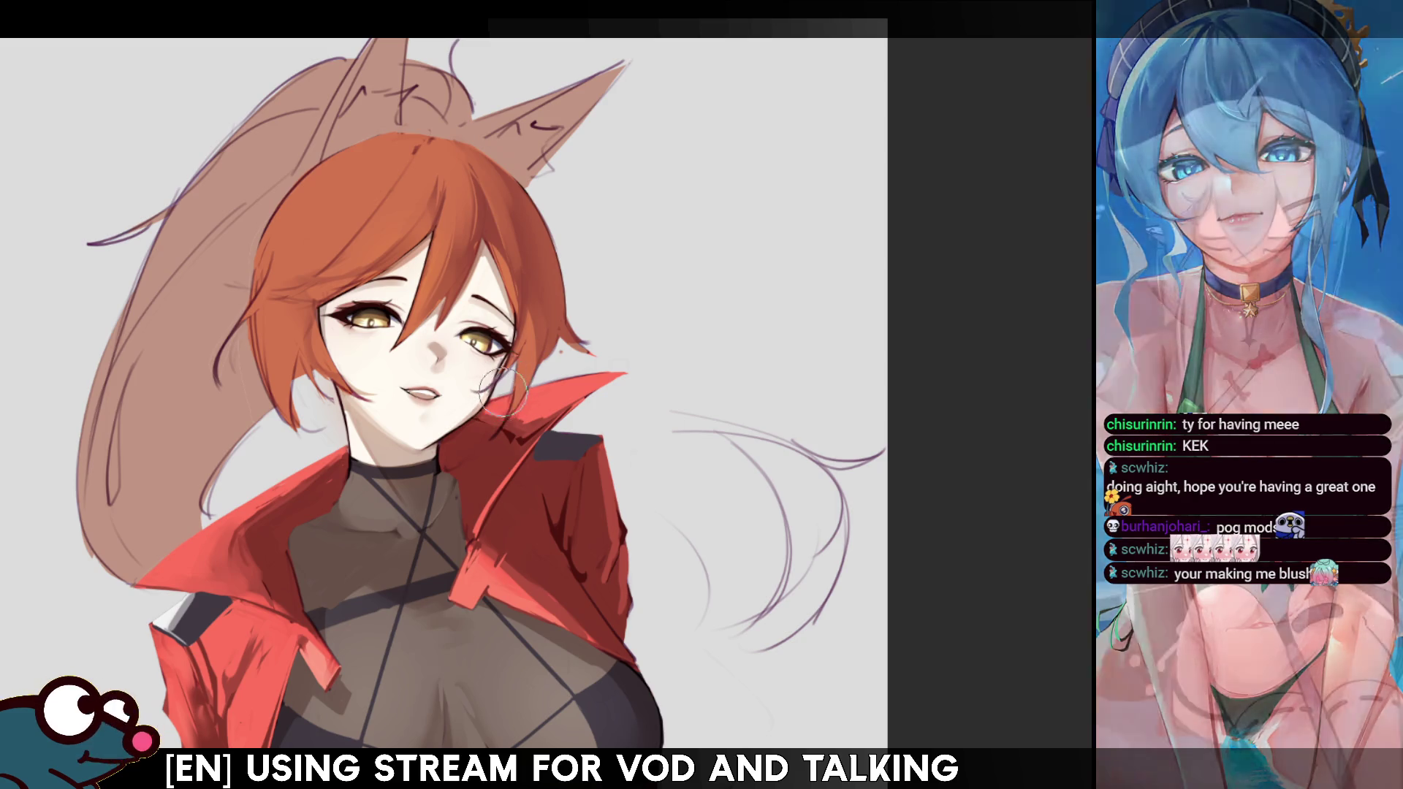
pyautogui.press('[')
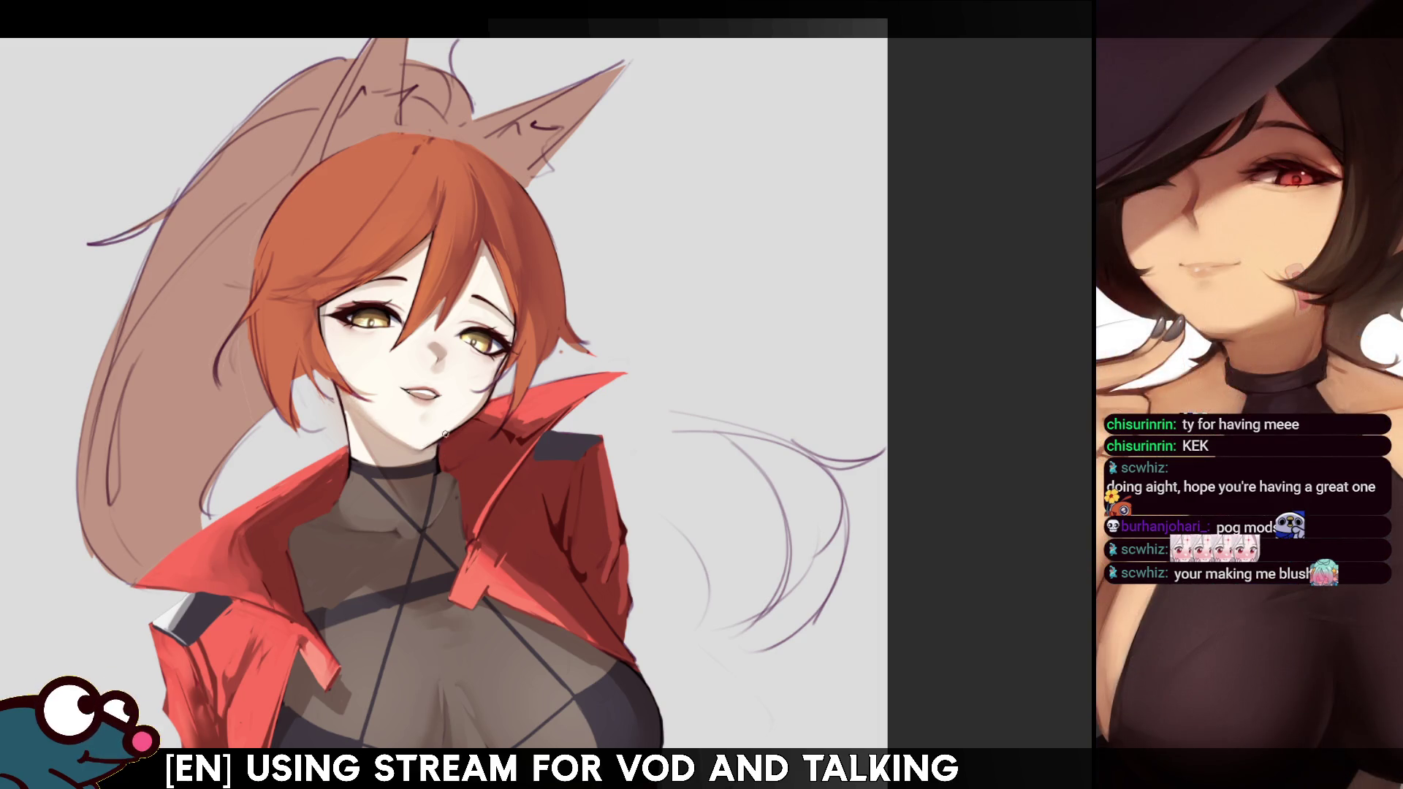
# Add small dark strokes along the neck and choker, flipping the canvas to check.
pyautogui.press('h')
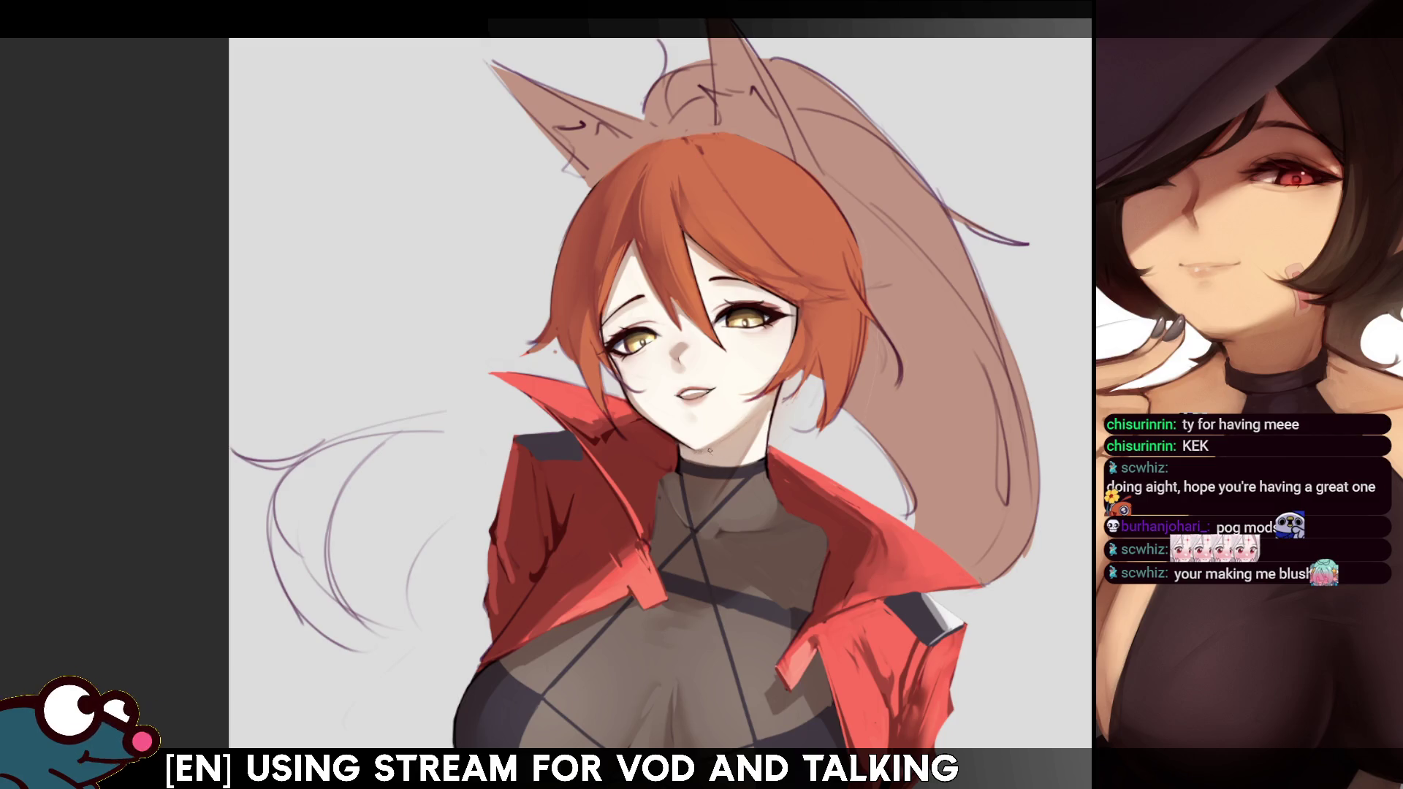
pyautogui.press('h')
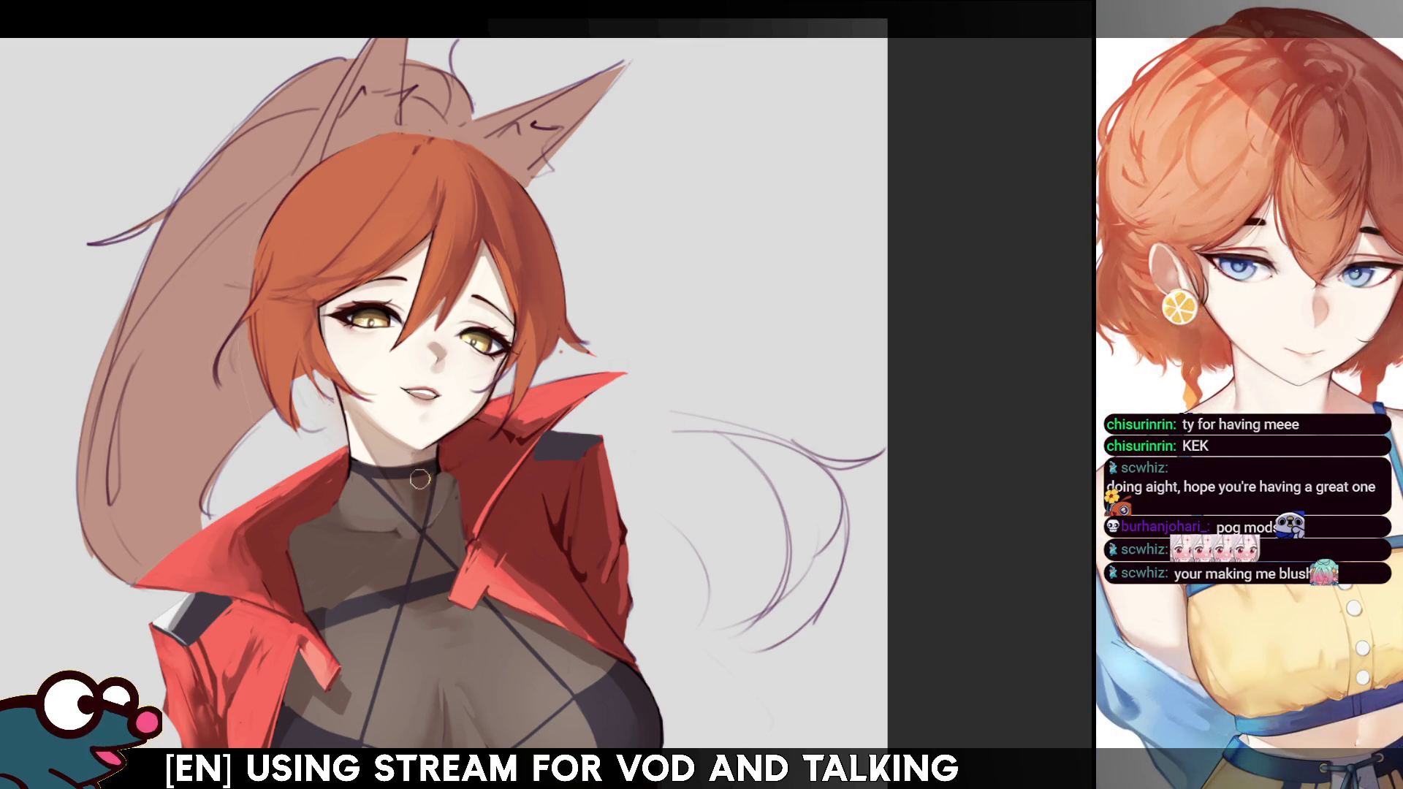
pyautogui.press('h')
pyautogui.press('h')
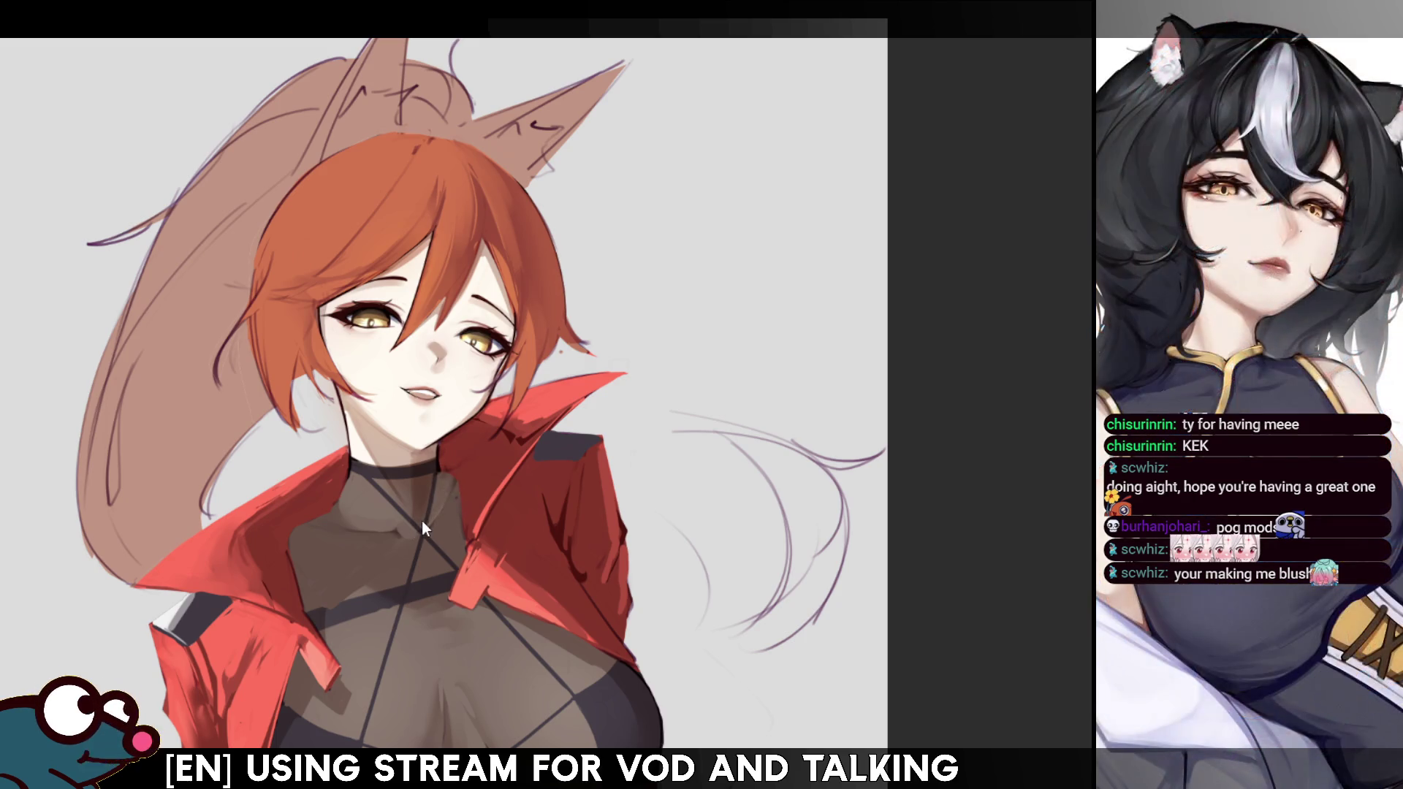
pyautogui.moveTo(433, 449)
pyautogui.mouseDown()
pyautogui.moveTo(410, 486)
pyautogui.moveTo(409, 473)
pyautogui.mouseUp()
pyautogui.press('h')
pyautogui.press('h')
pyautogui.press('h')
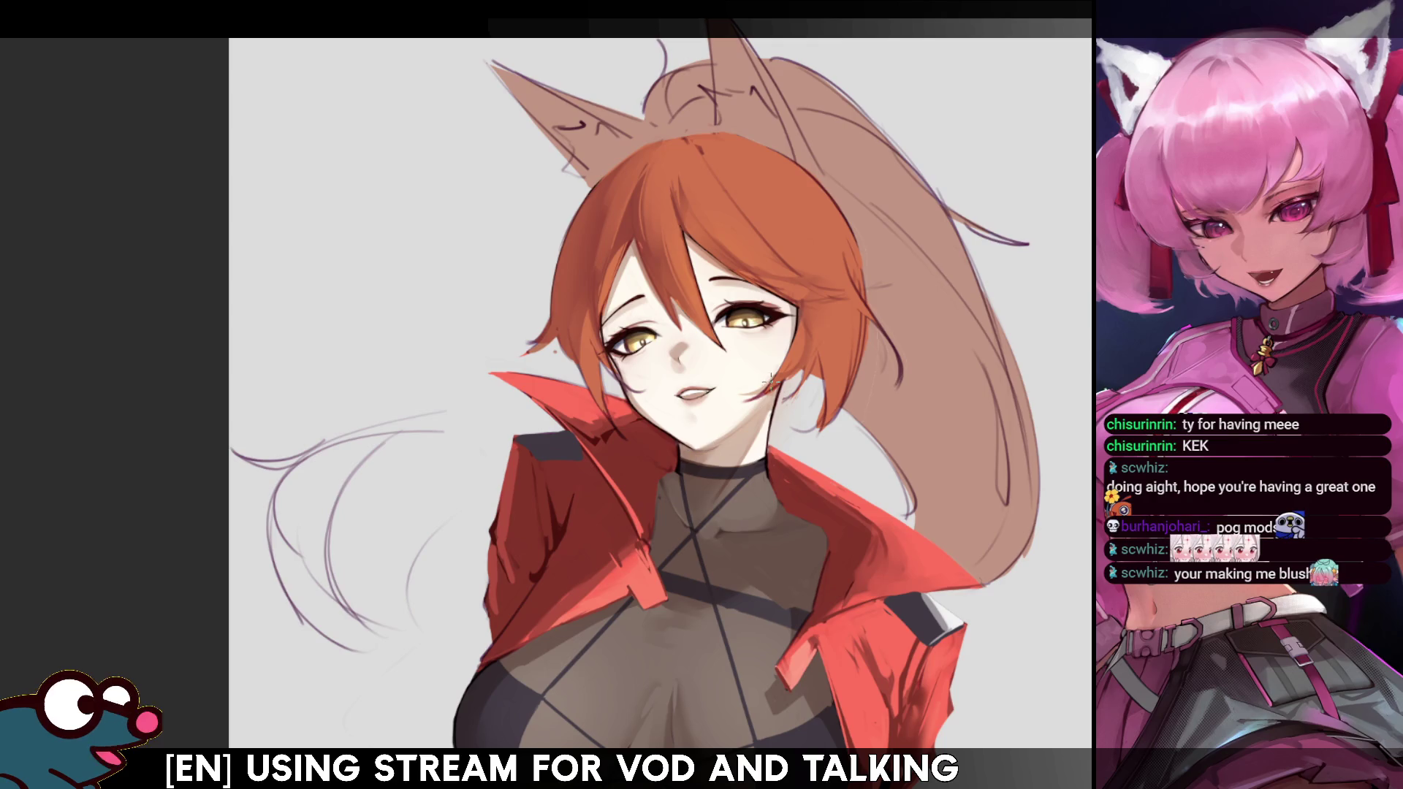
pyautogui.press('h')
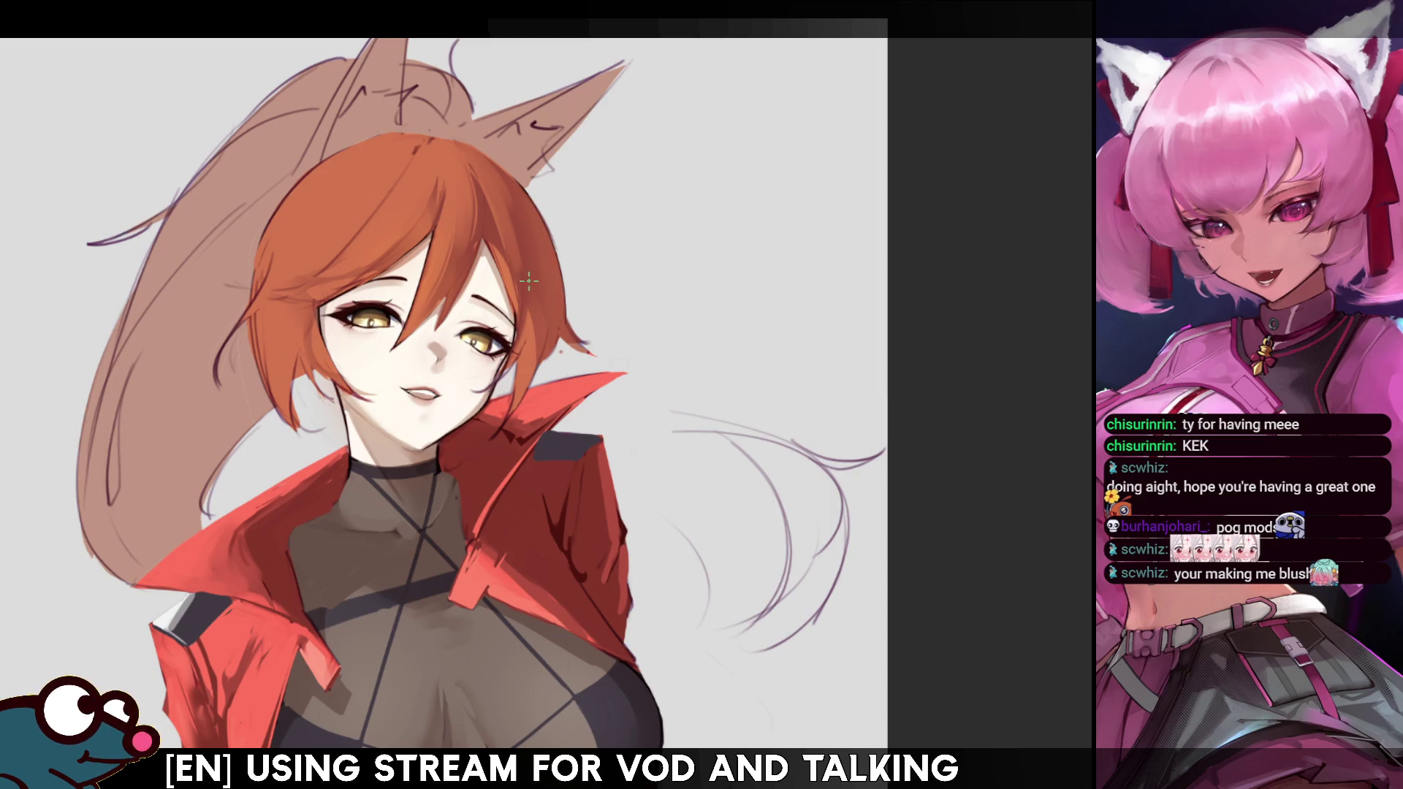
pyautogui.press('h')
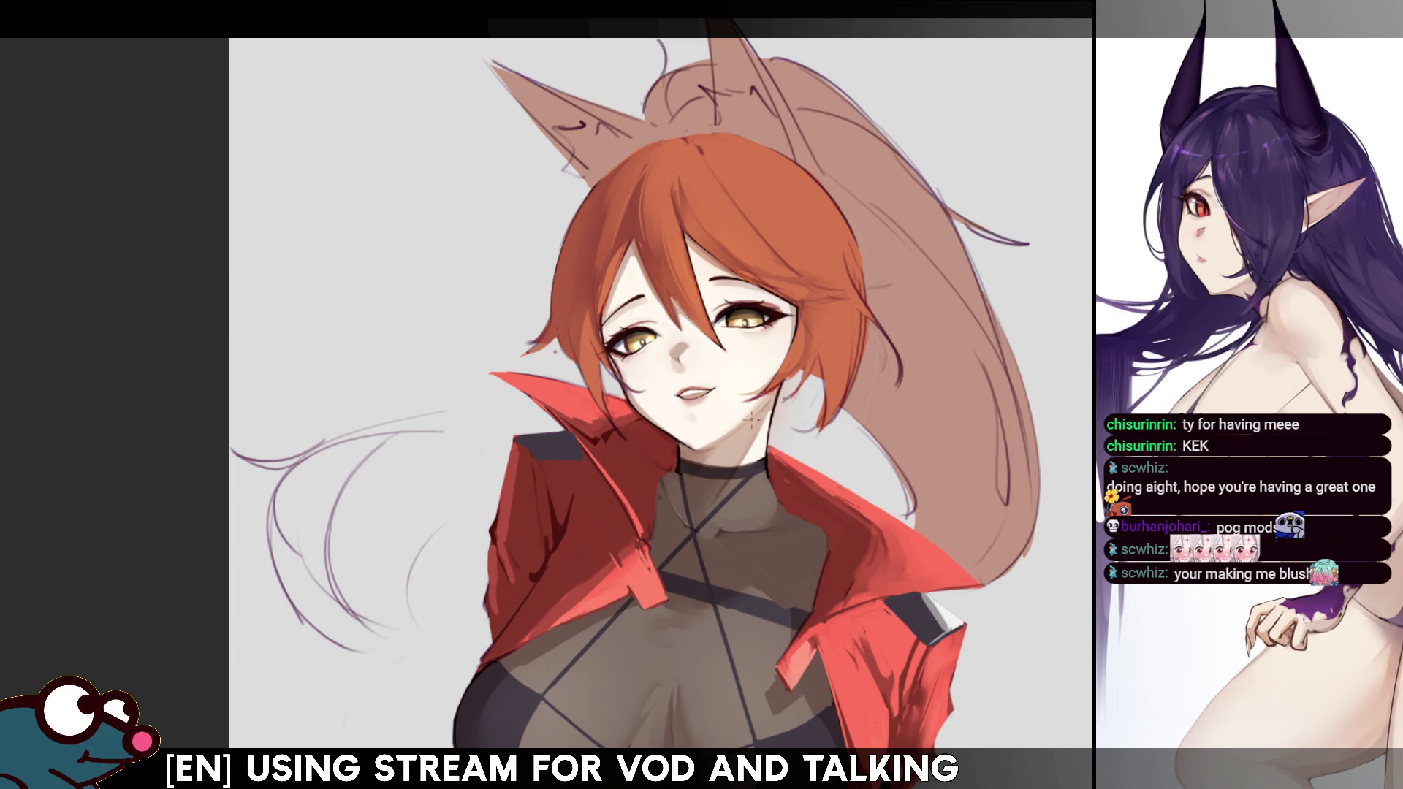
pyautogui.press('h')
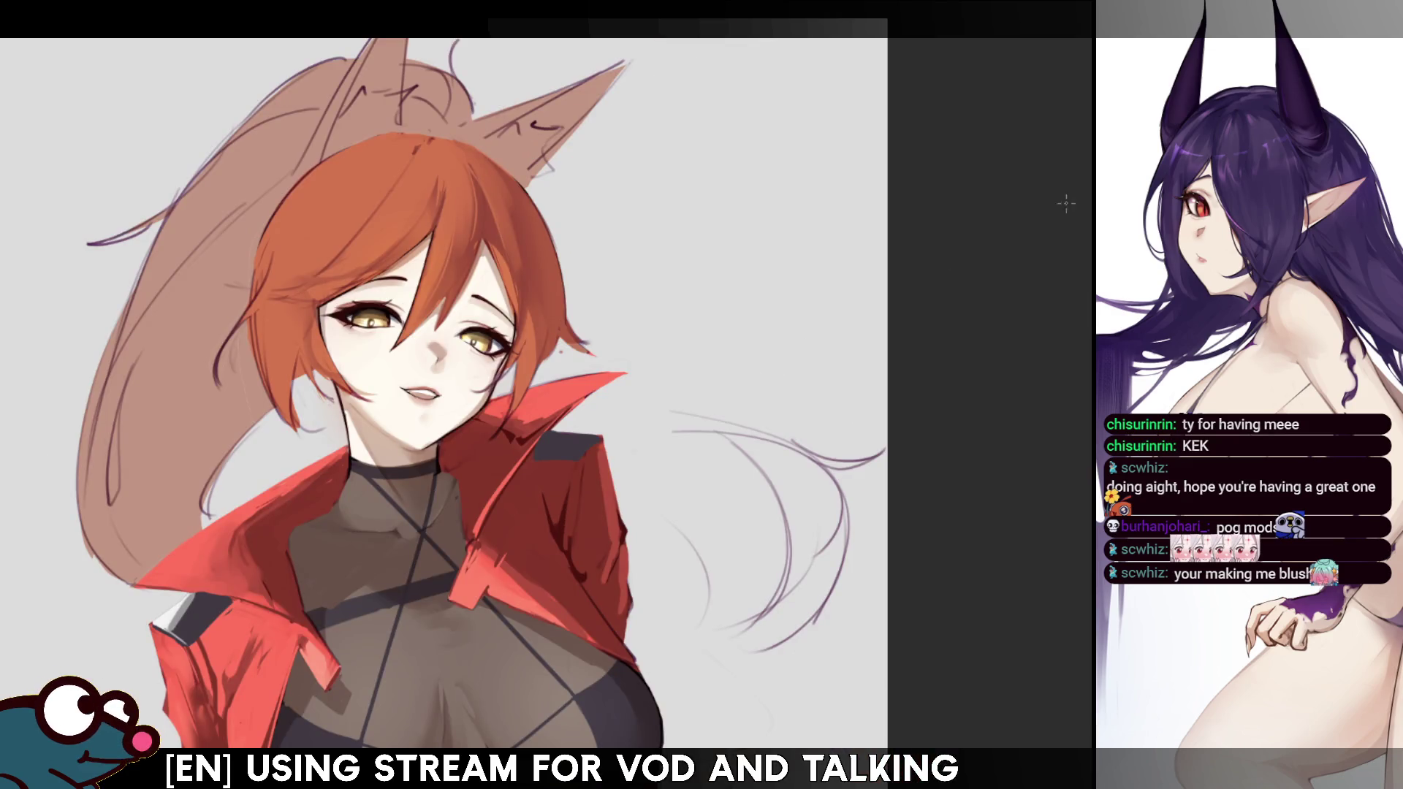
pyautogui.scroll(2, 438, 394)
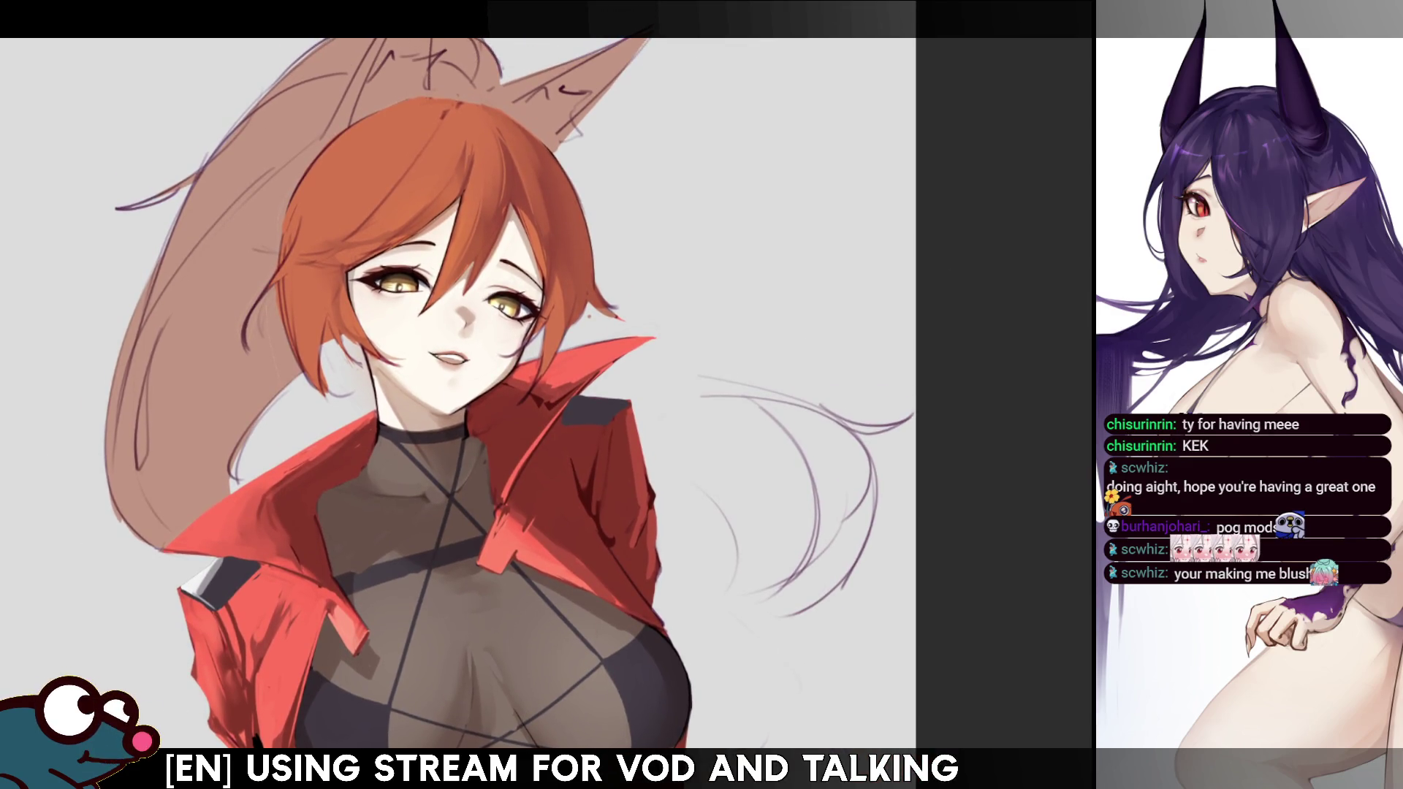
pyautogui.moveTo(1020, 274); pyautogui.dragTo(1058, 231)
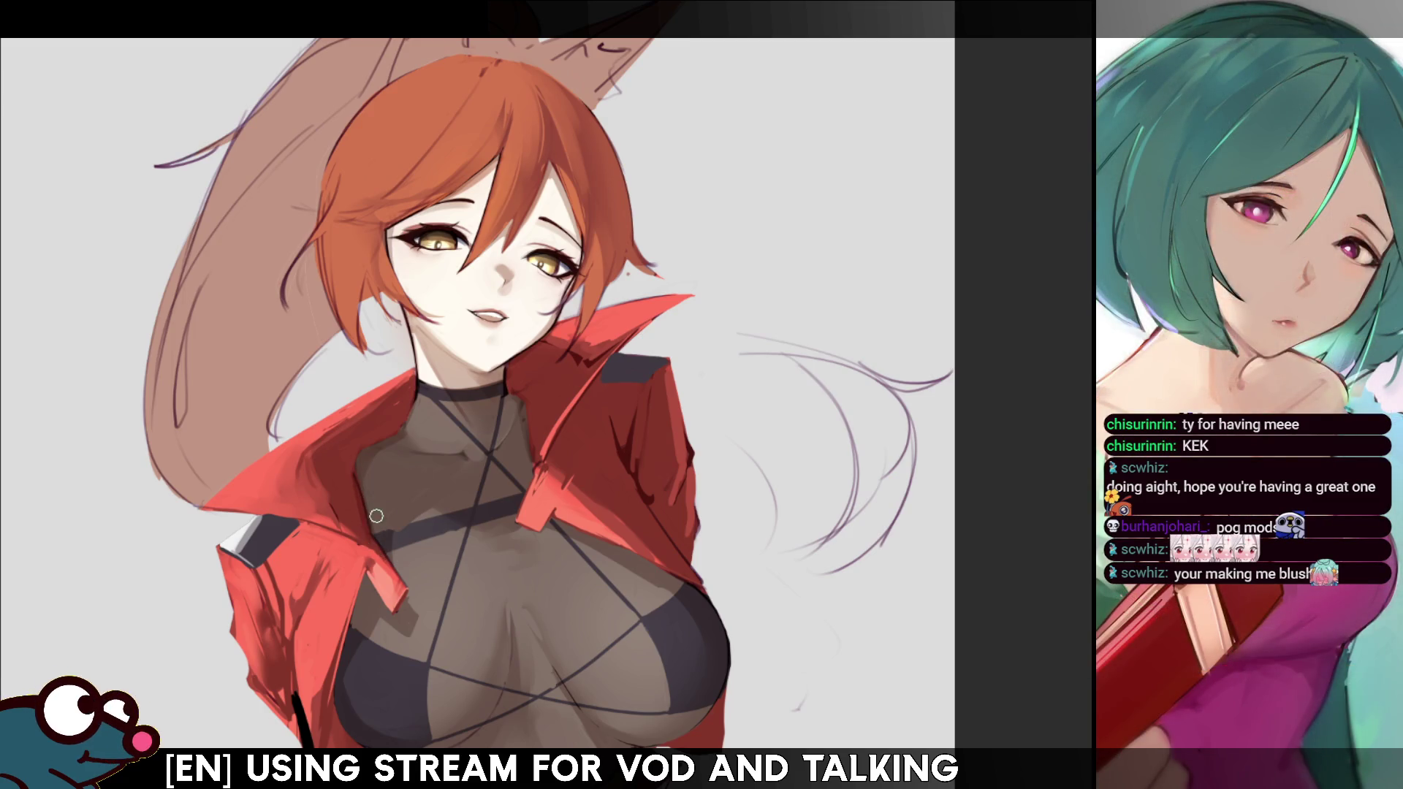
pyautogui.scroll(-3, 375, 540)
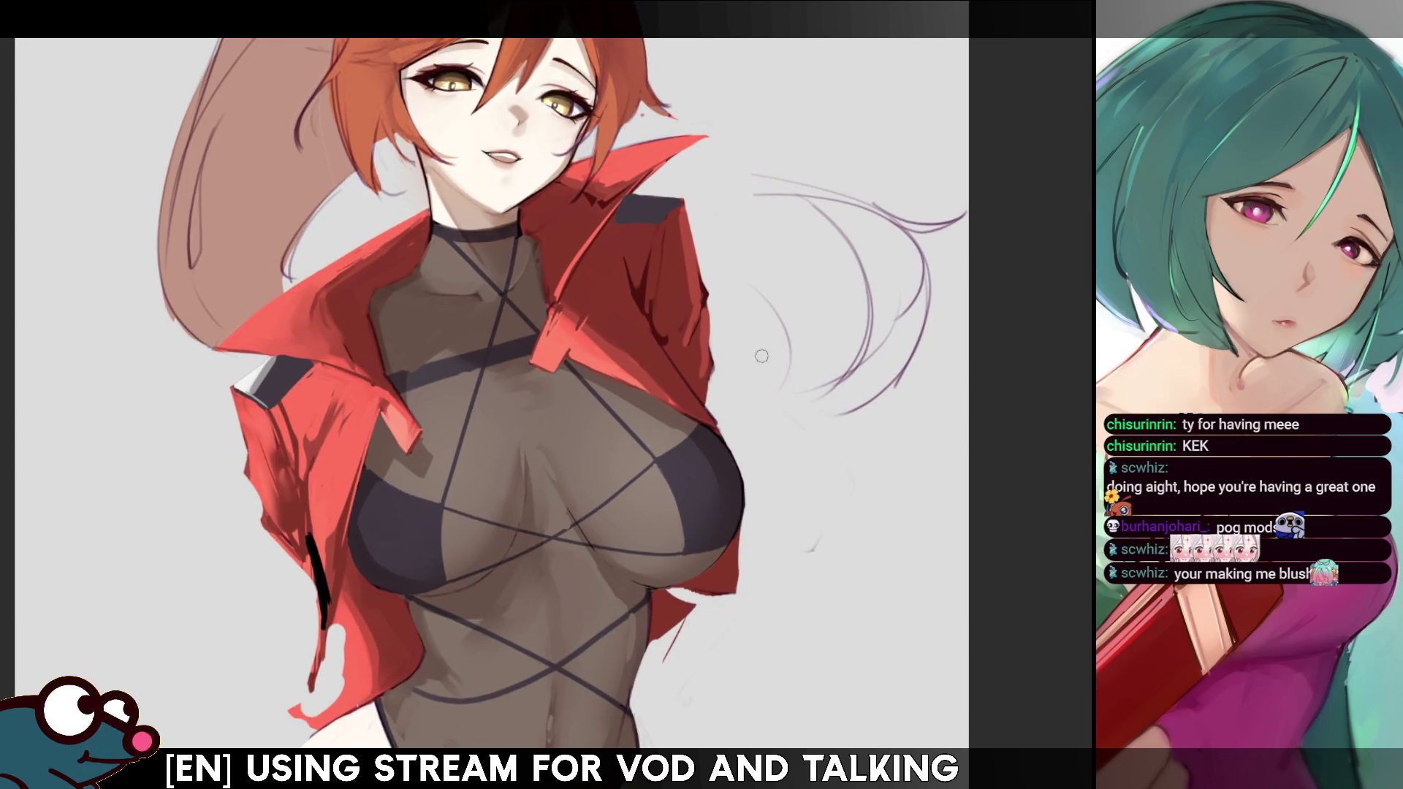
pyautogui.press('h')
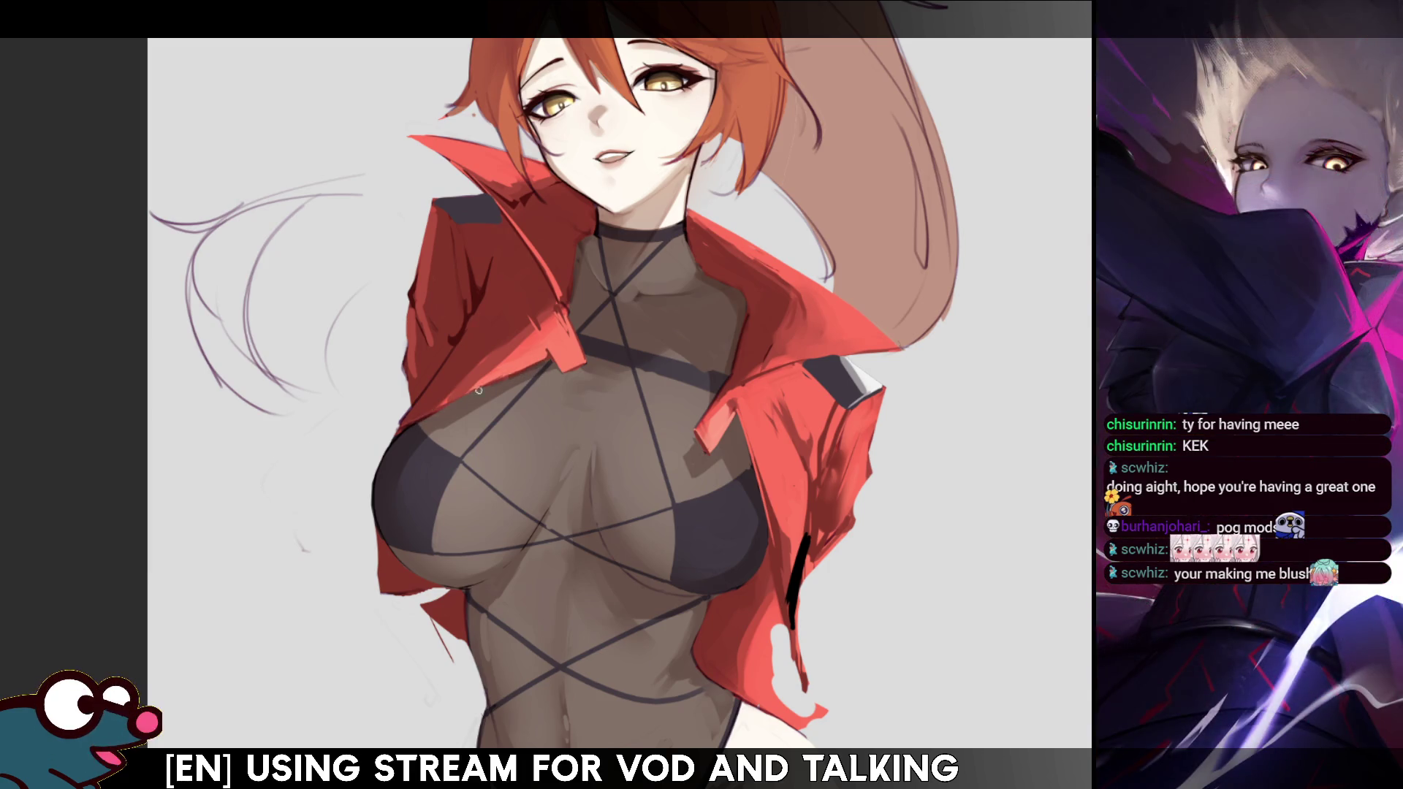
pyautogui.press('h')
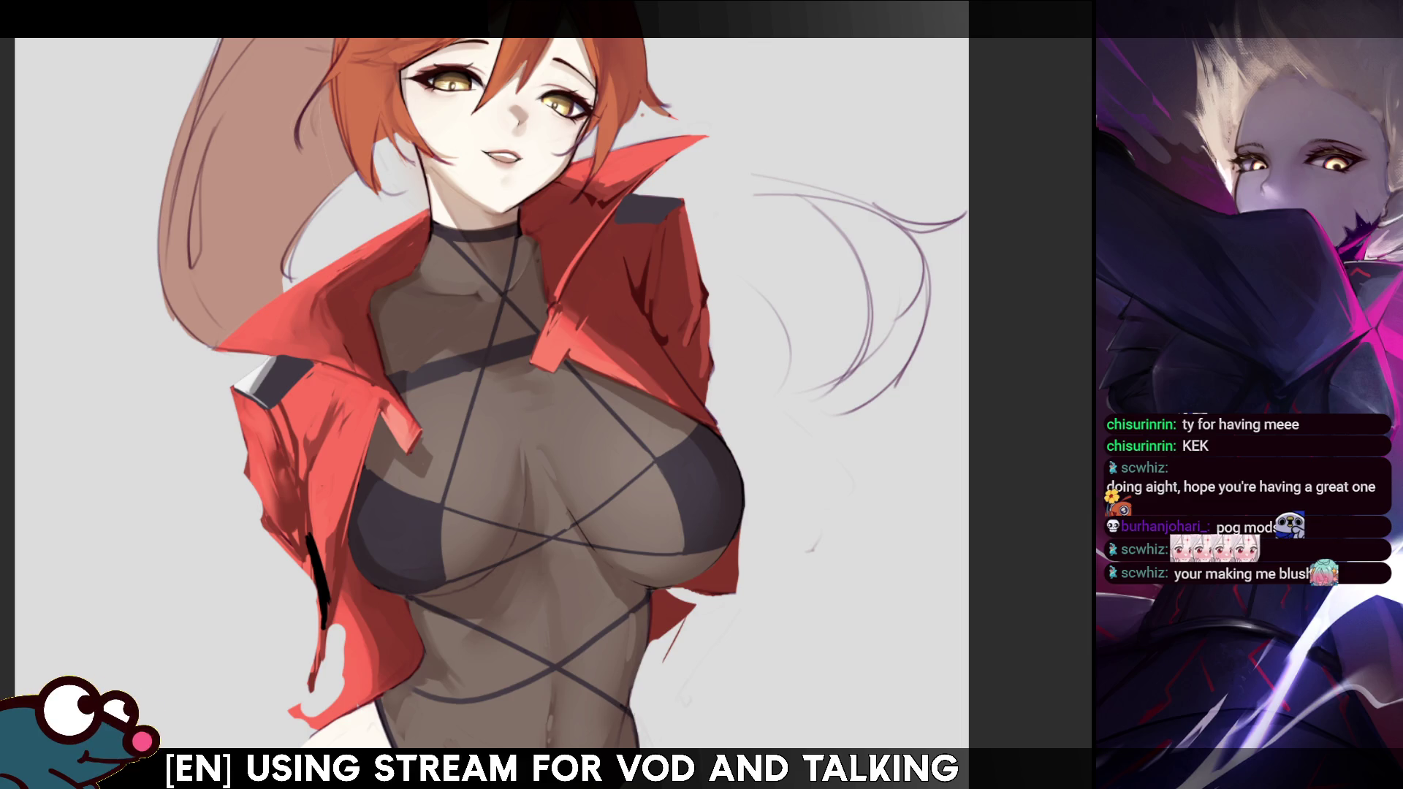
pyautogui.scroll(-3, 496, 394)
pyautogui.press('-')
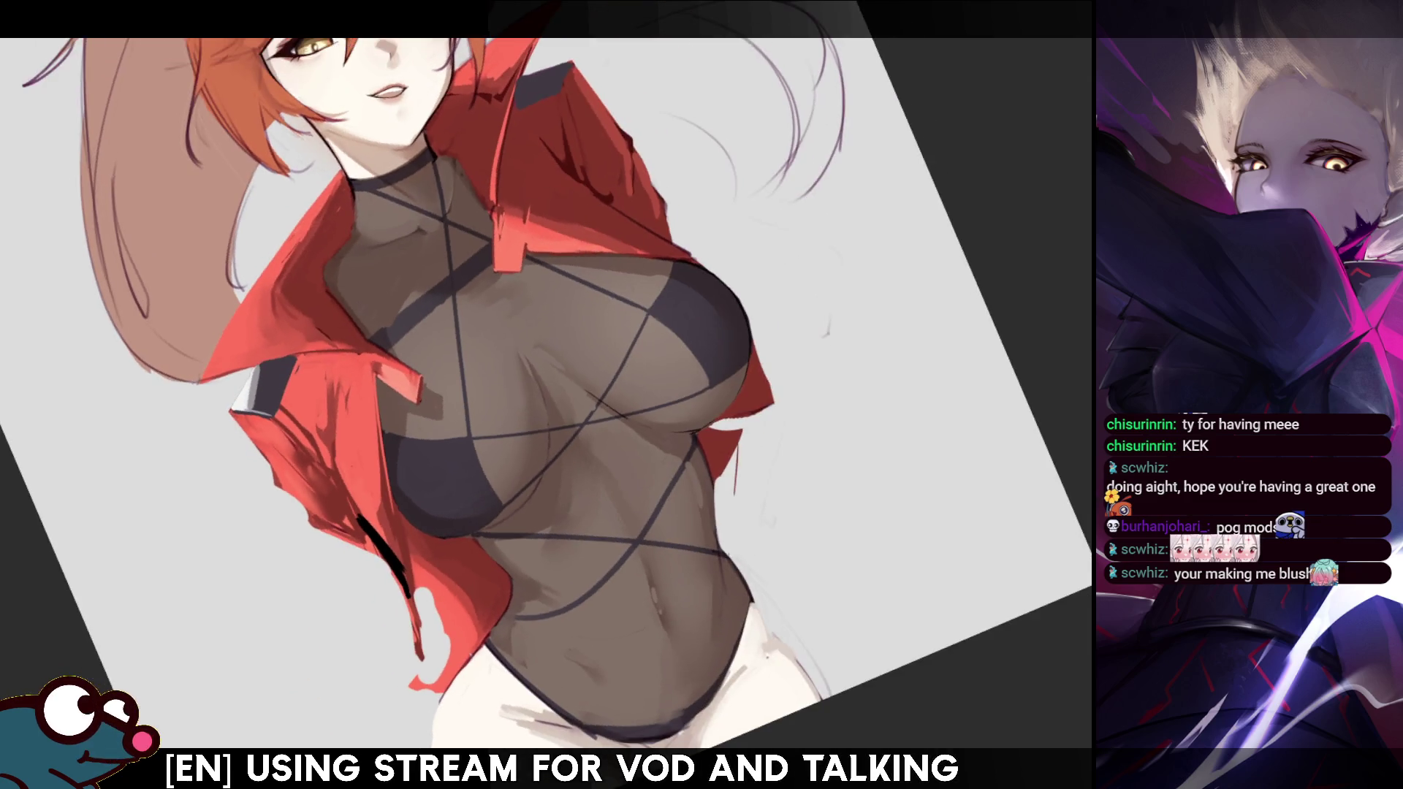
# Darken the bikini's left edge, then undo it after checking in the mirrored view.
pyautogui.moveTo(654, 290); pyautogui.dragTo(648, 312)
pyautogui.press('m')
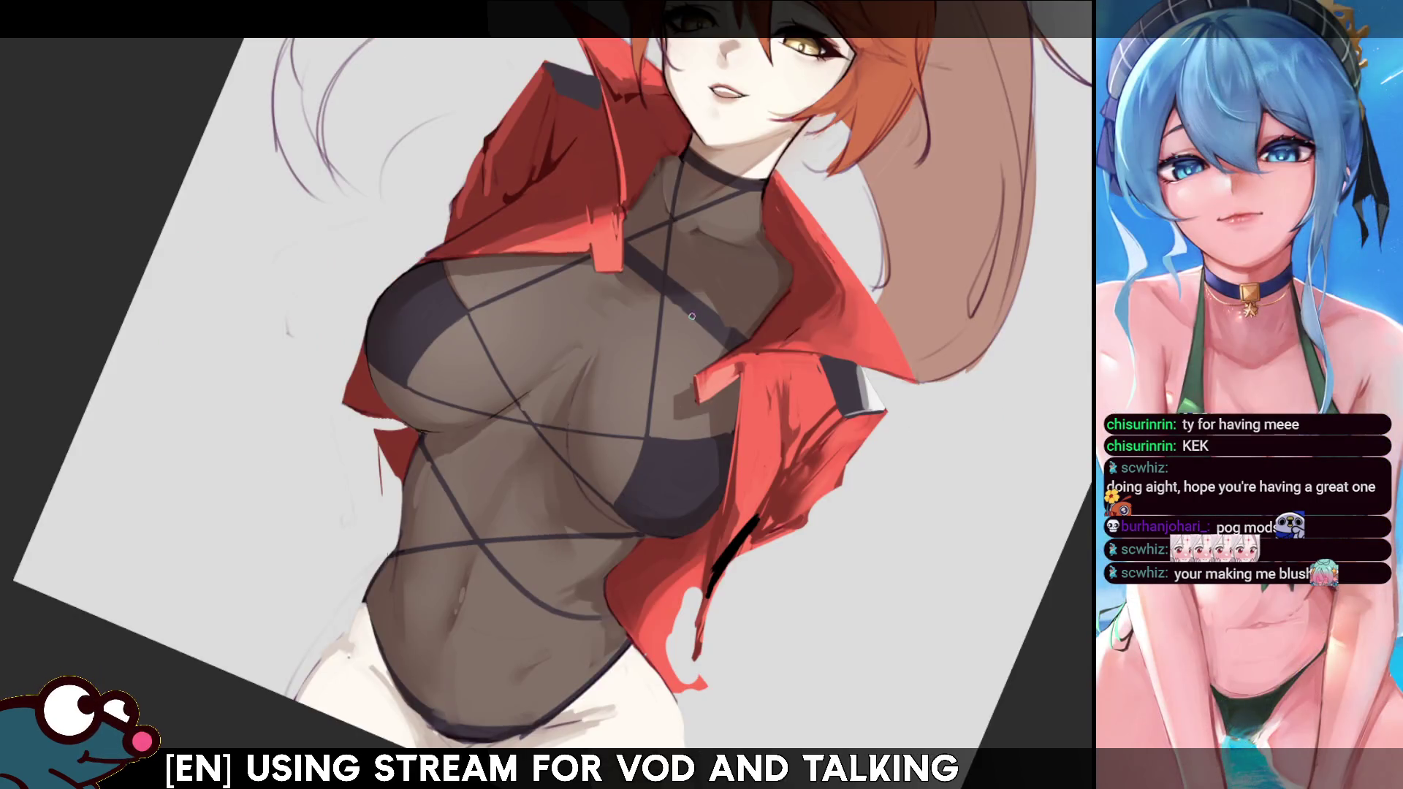
pyautogui.hotkey('ctrl', 'z')
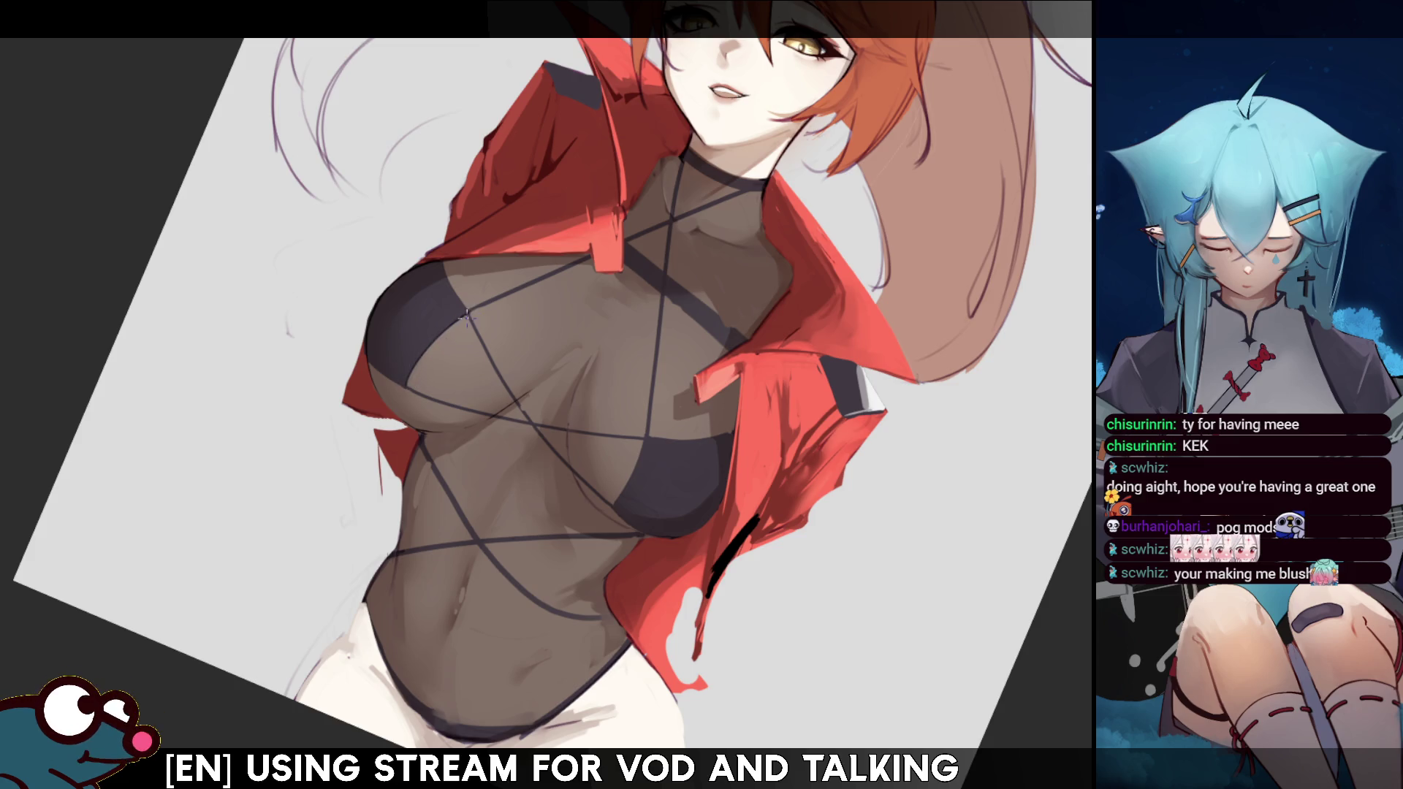
pyautogui.press('m')
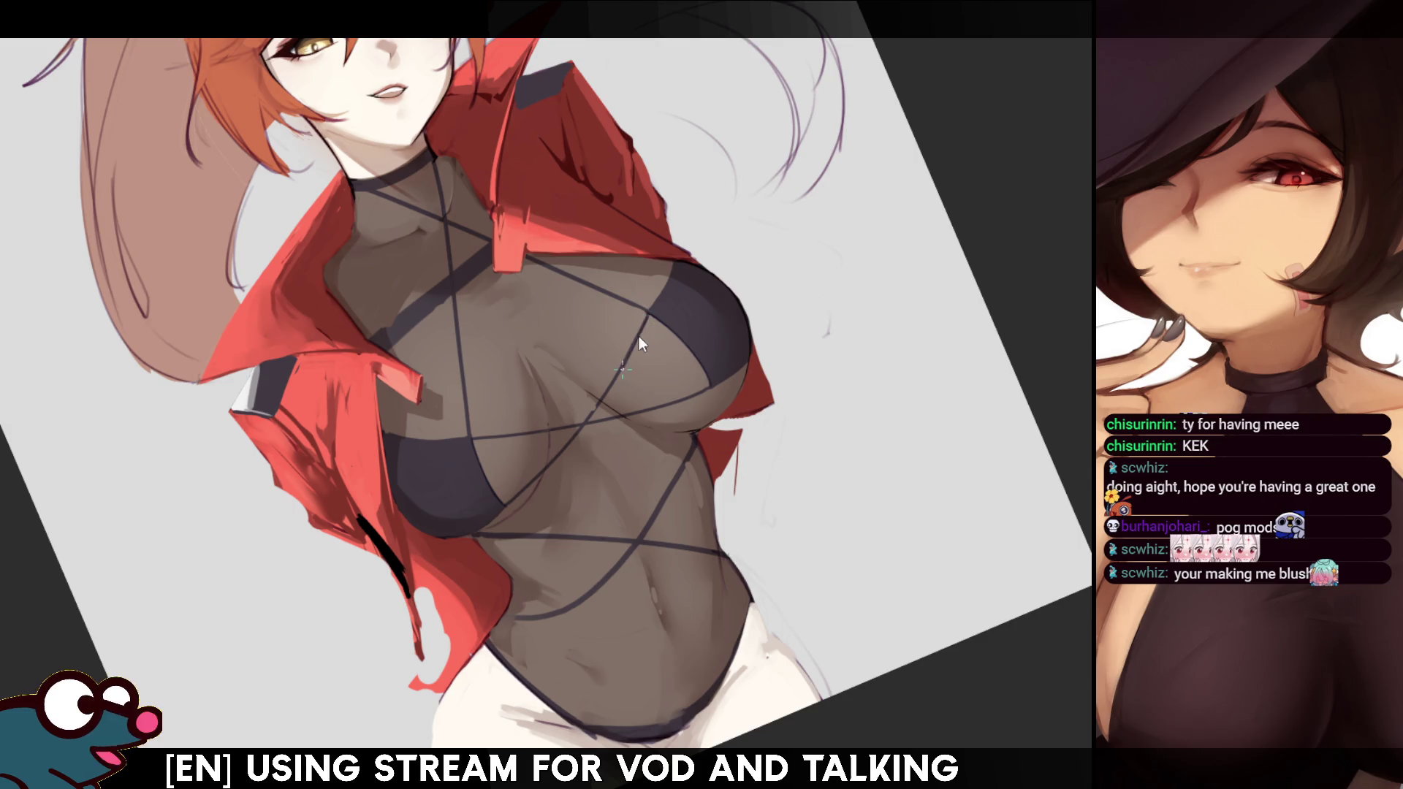
# Draw a dark strap down the torso, reset to the upright unmirrored view, and select the right cup.
pyautogui.moveTo(647, 316); pyautogui.dragTo(601, 404)
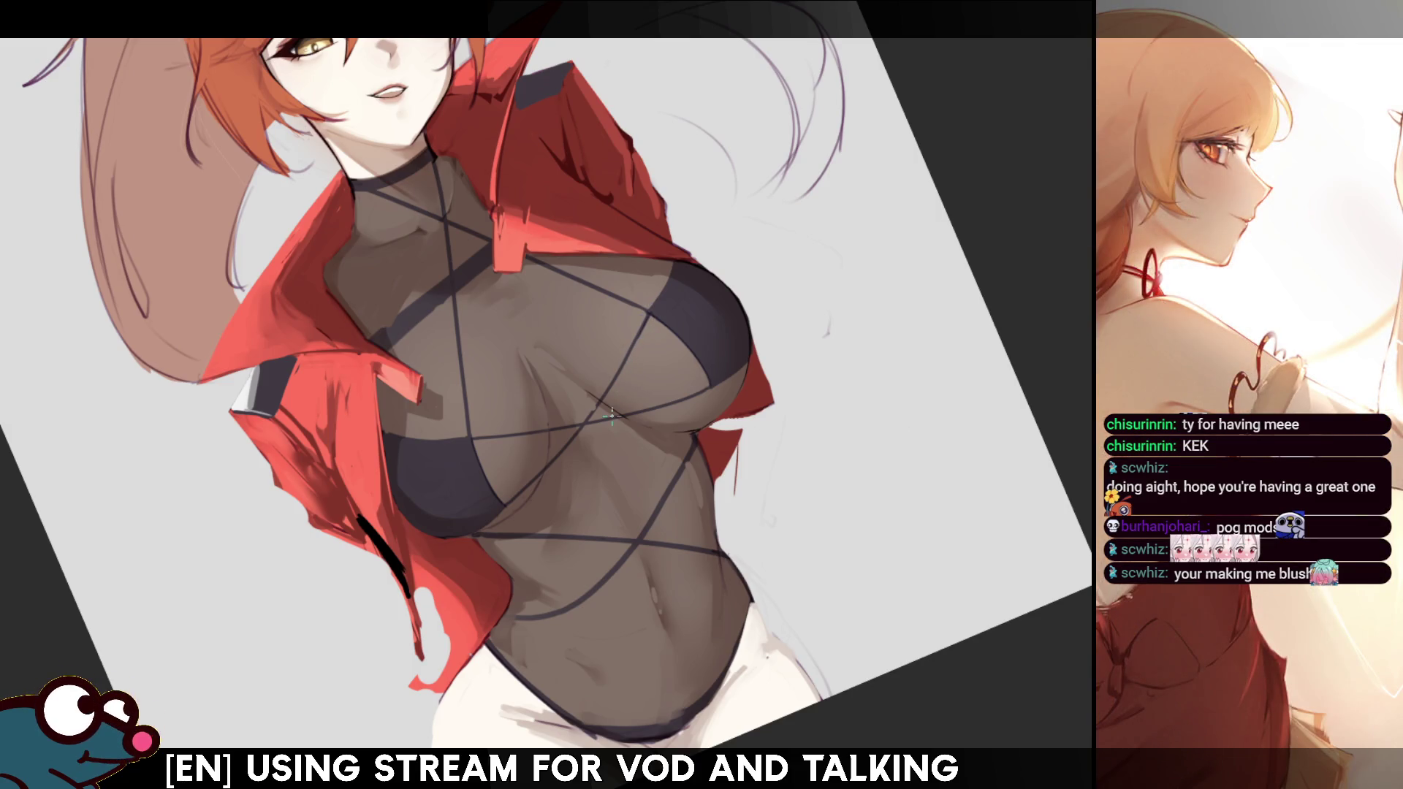
pyautogui.press('m')
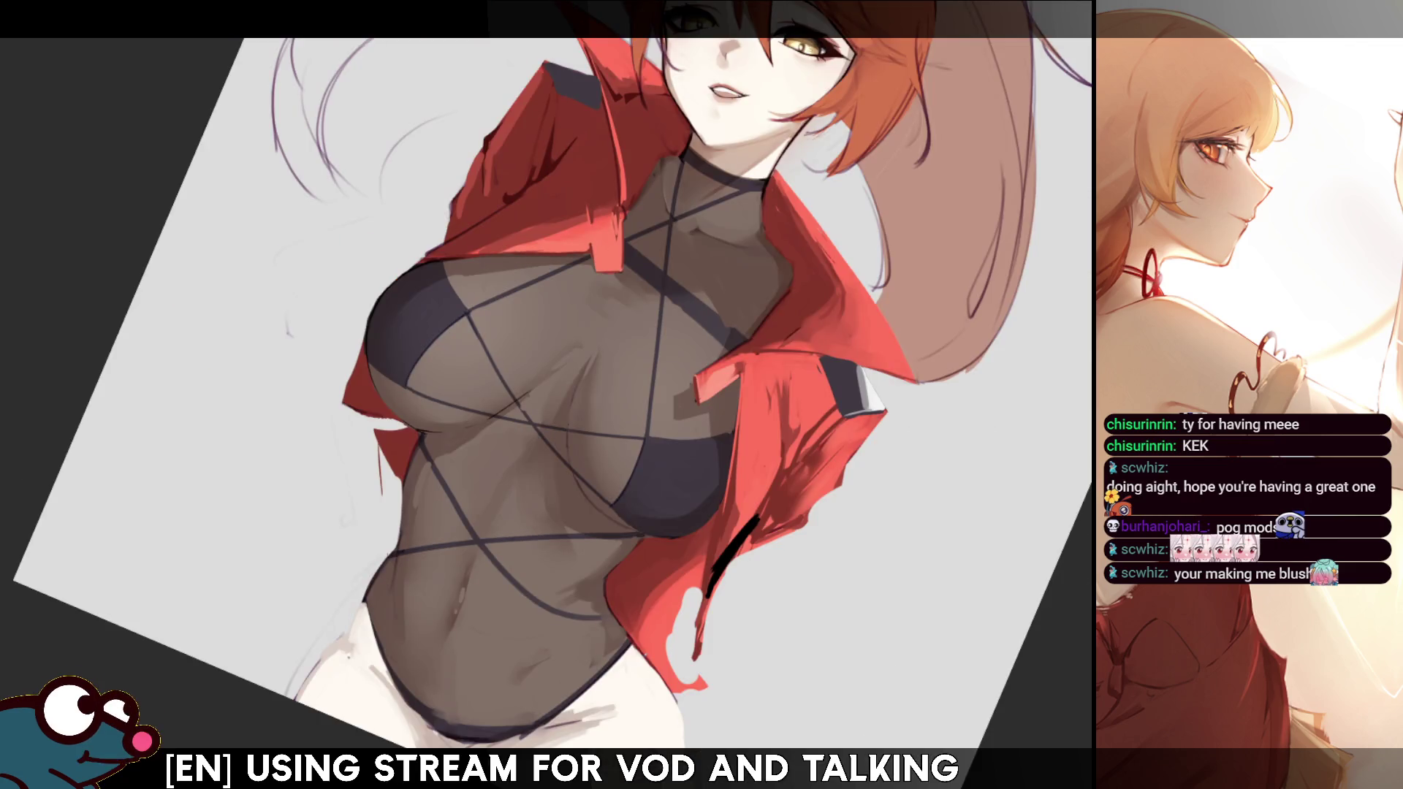
pyautogui.press('m')
pyautogui.press('5')
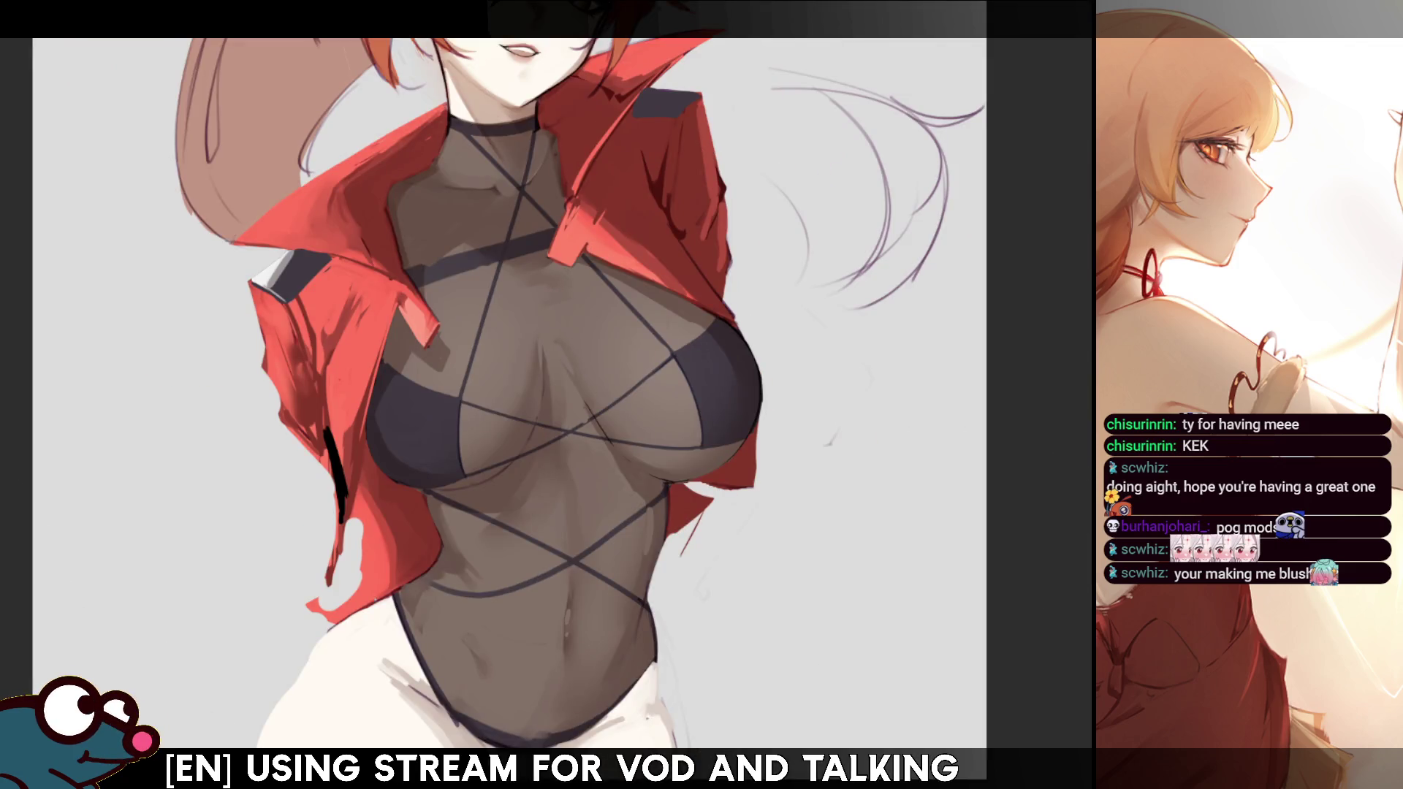
pyautogui.click(710, 399)
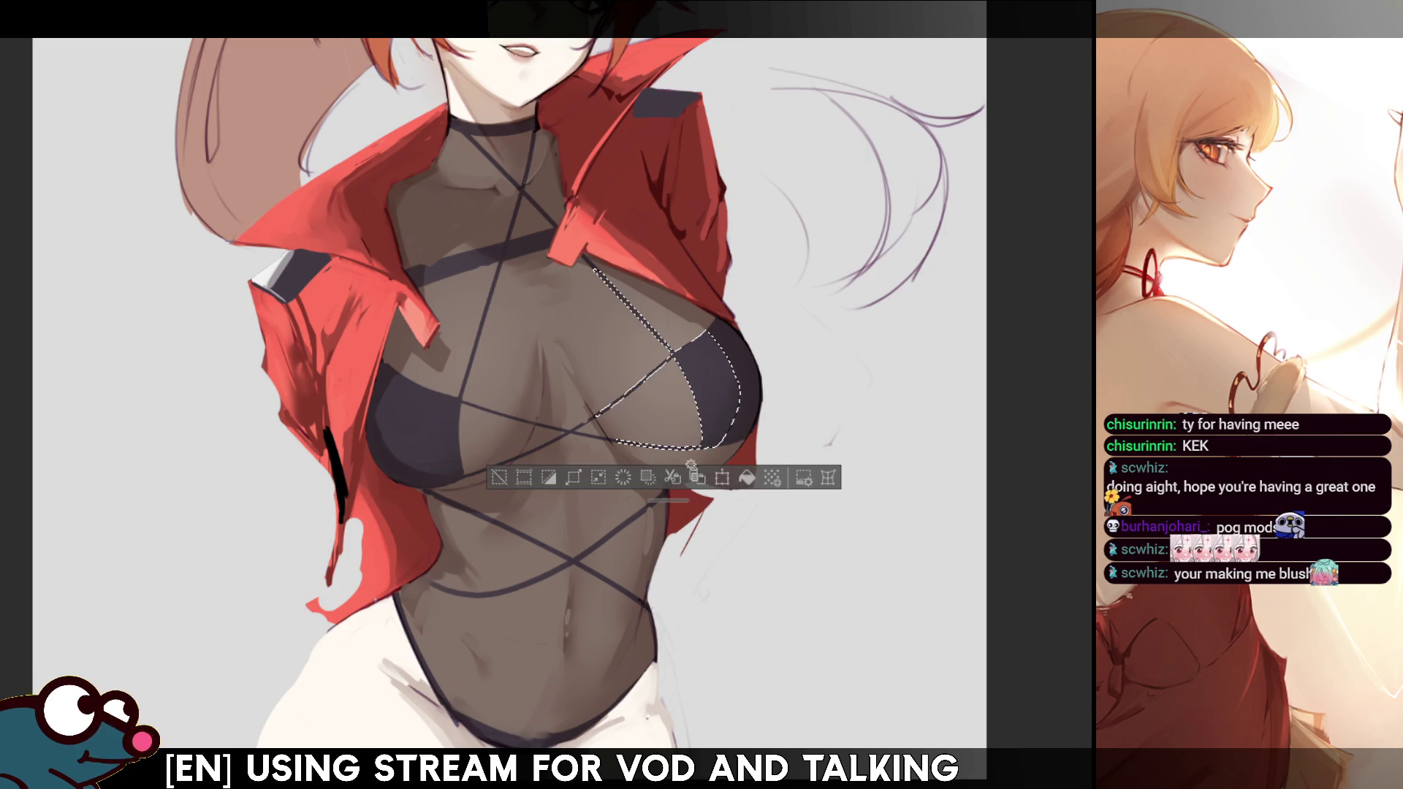
# Add the left cup and straps to the selection, airbrush soft glossy highlights, then deselect.
pyautogui.keyDown('shift'); pyautogui.click(482, 409); pyautogui.keyUp('shift')
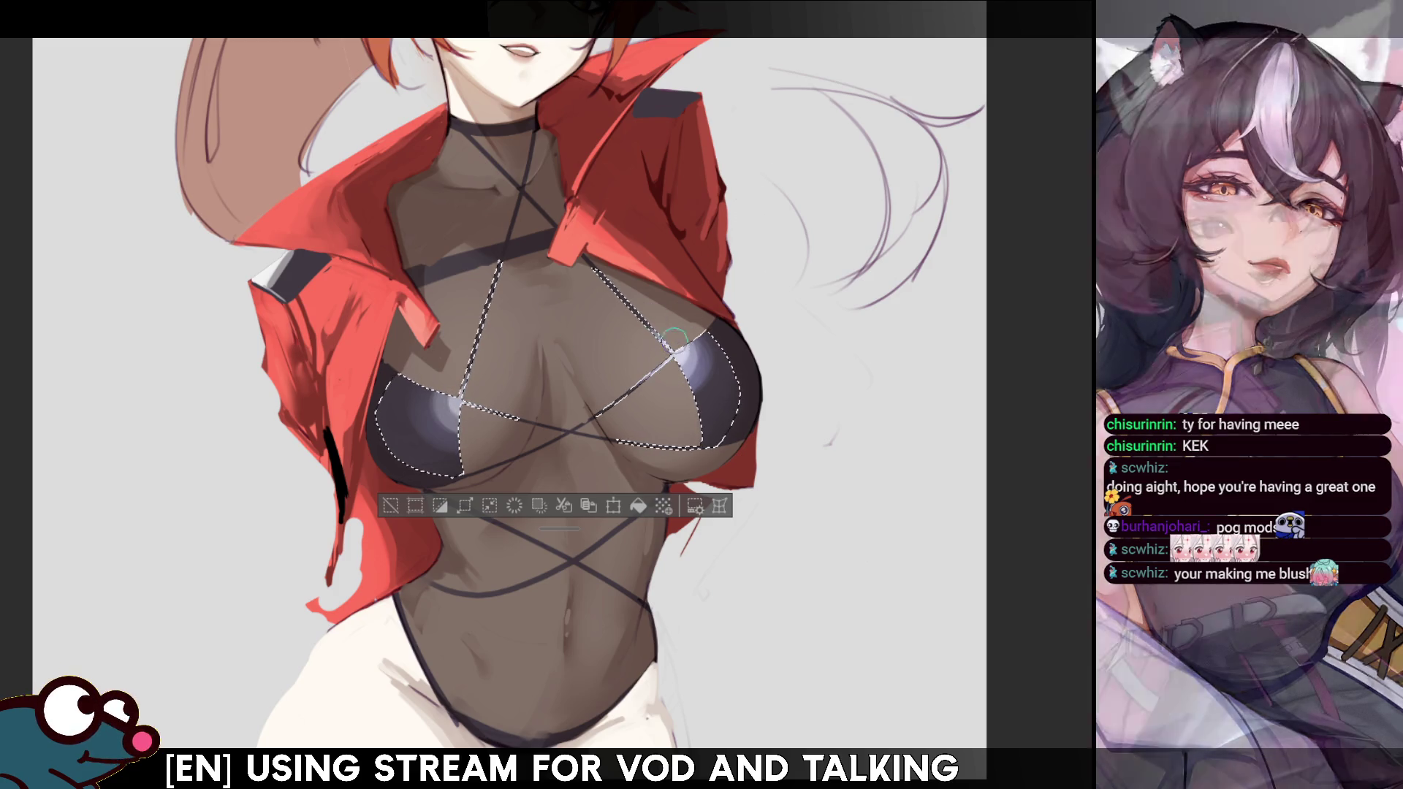
pyautogui.hotkey('ctrl', 'd')
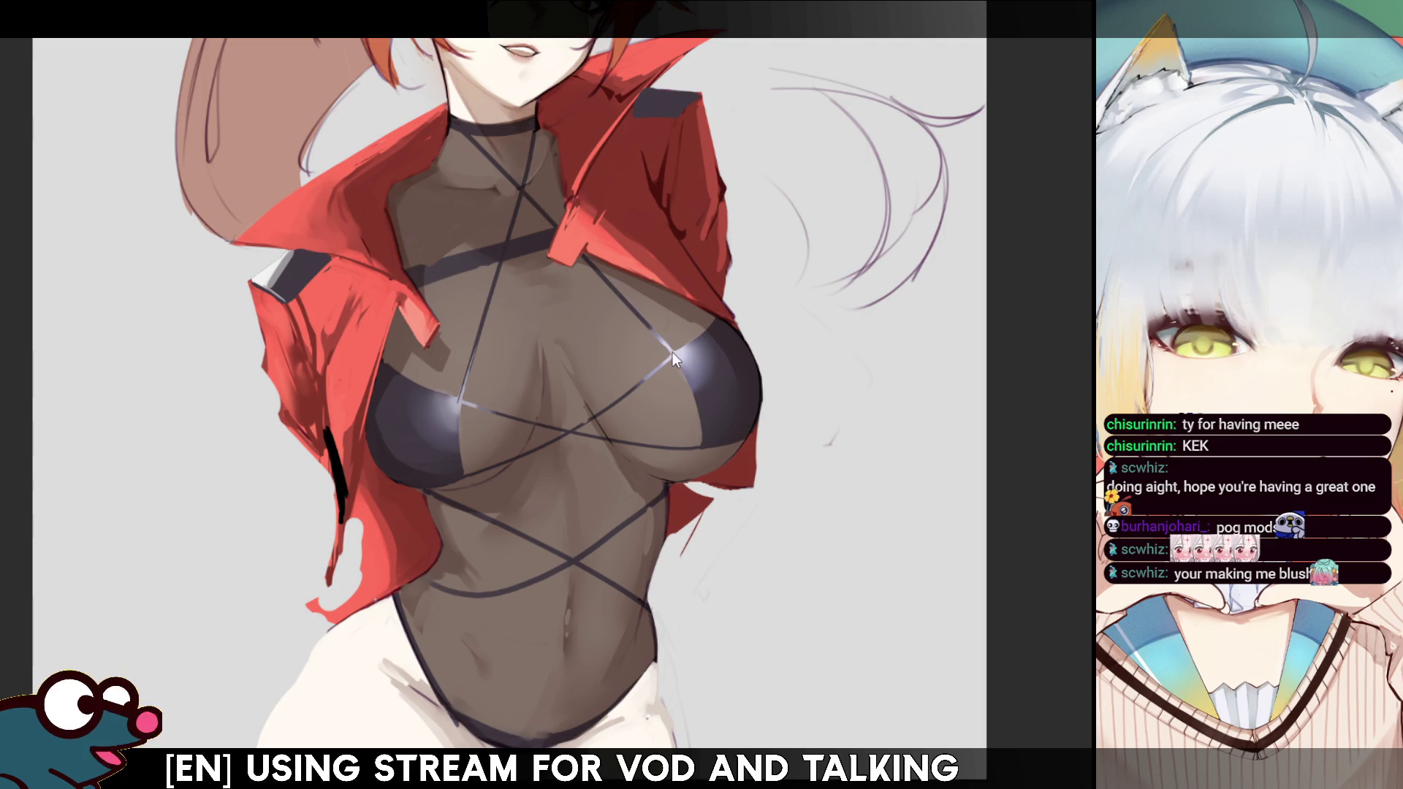
# Dab small white glints on the left and right bikini cups, flipping and tilting the view to check.
pyautogui.press('h')
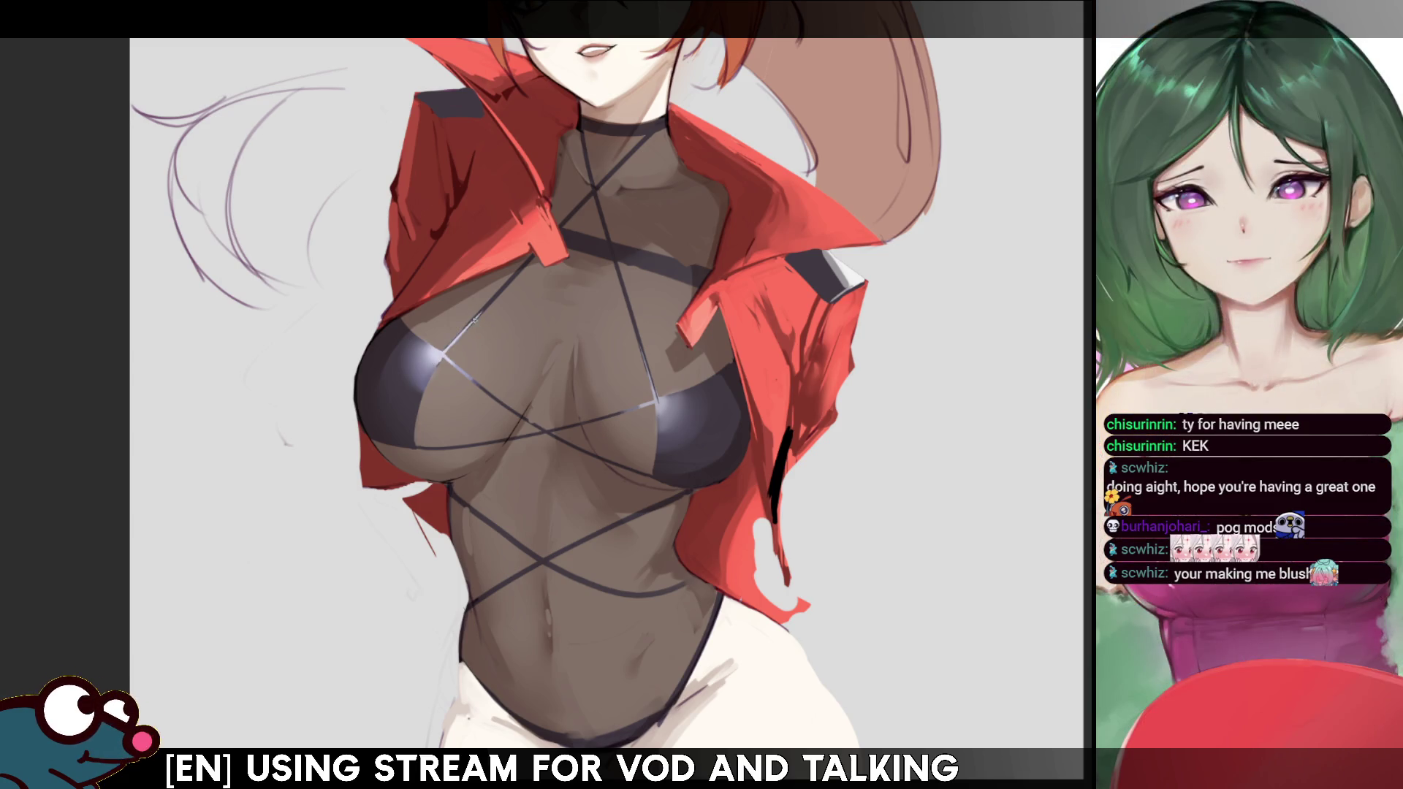
pyautogui.press('h')
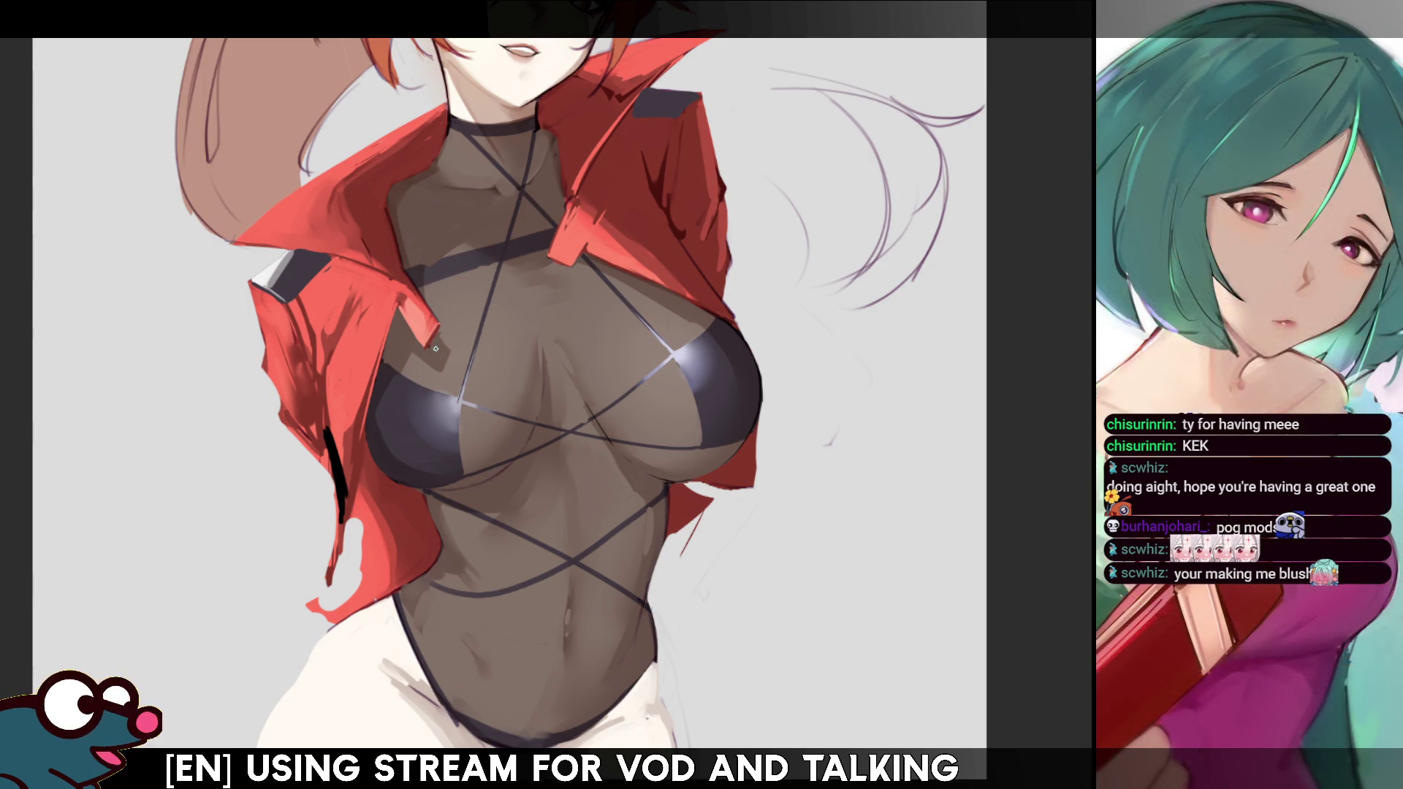
pyautogui.moveTo(446, 401); pyautogui.dragTo(458, 402)
pyautogui.moveTo(685, 358); pyautogui.dragTo(676, 357)
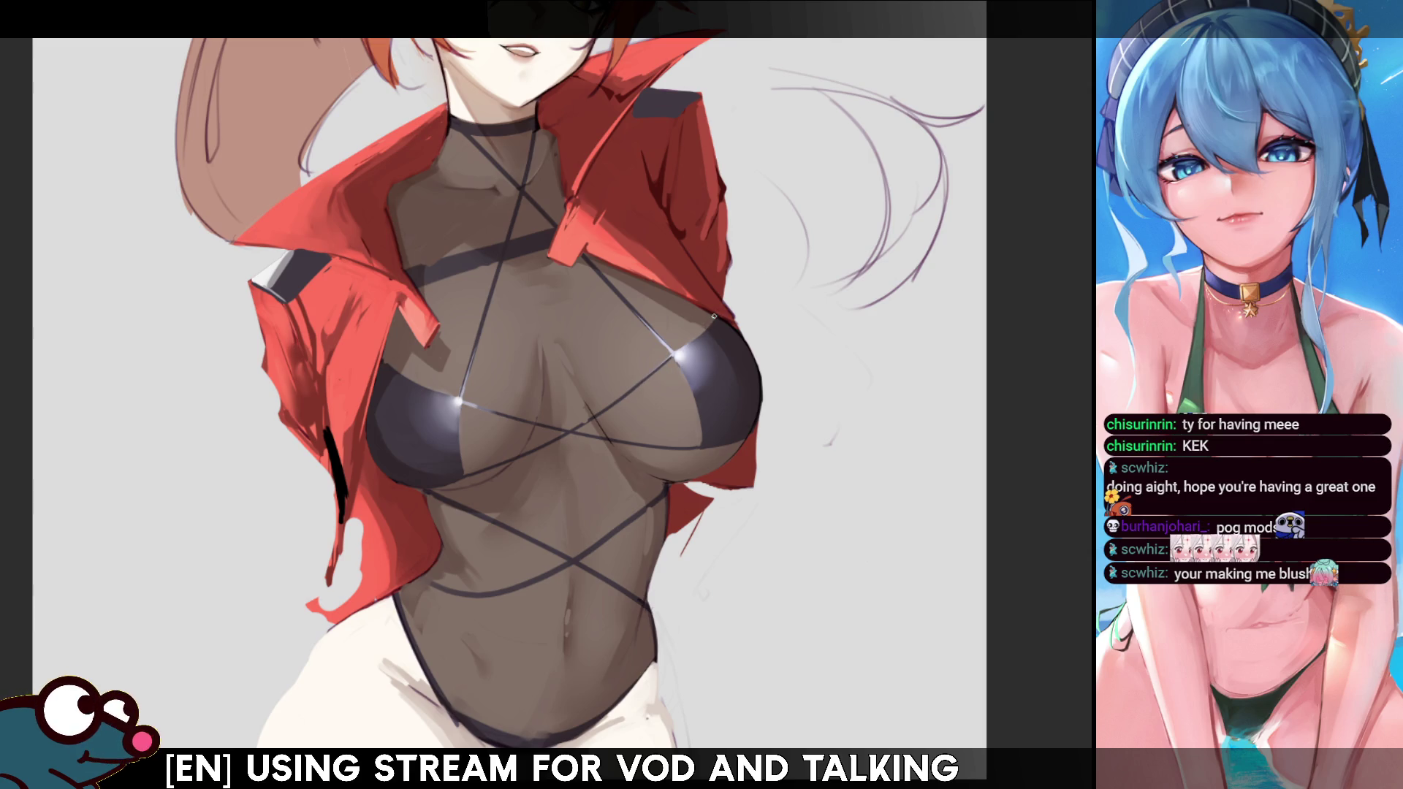
pyautogui.press('h')
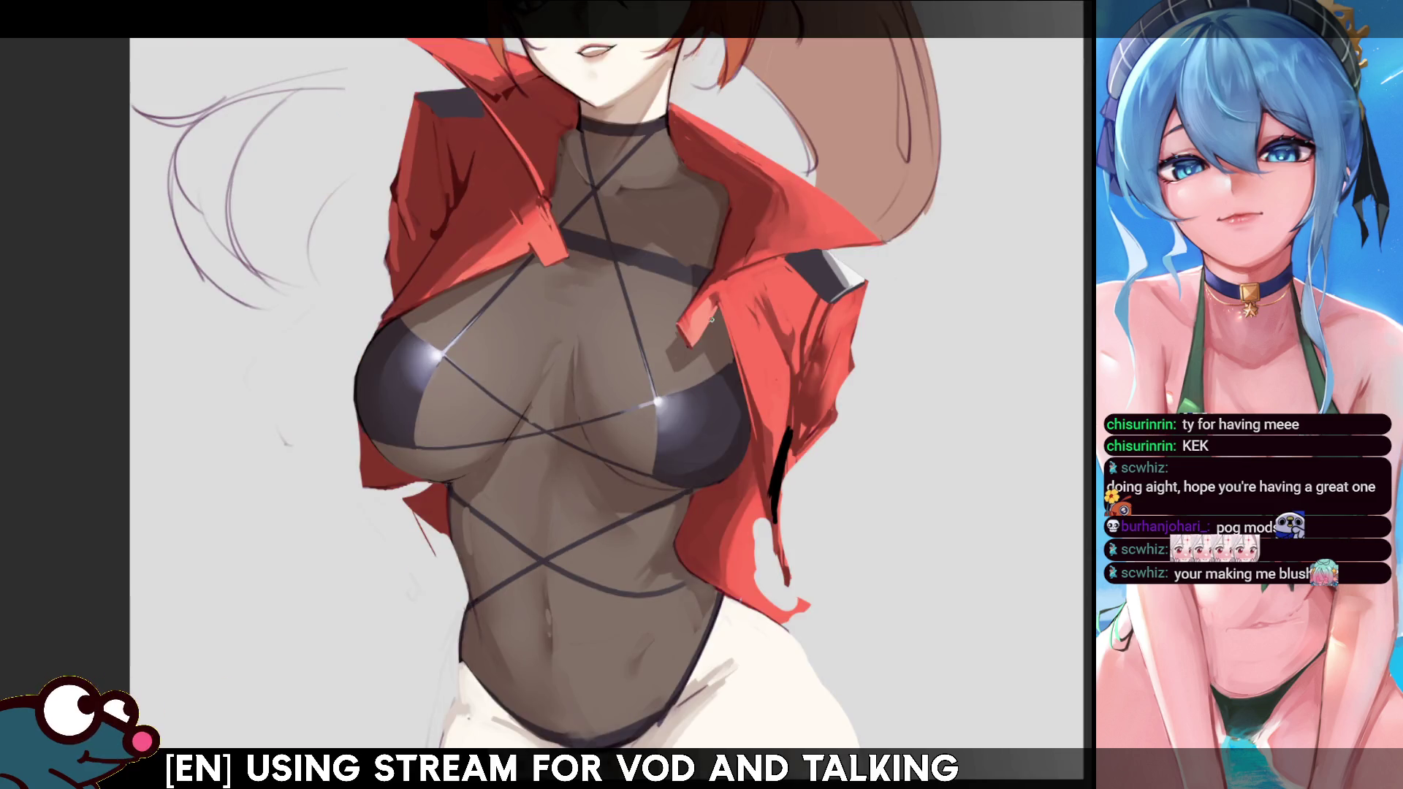
pyautogui.press('h')
pyautogui.press('h')
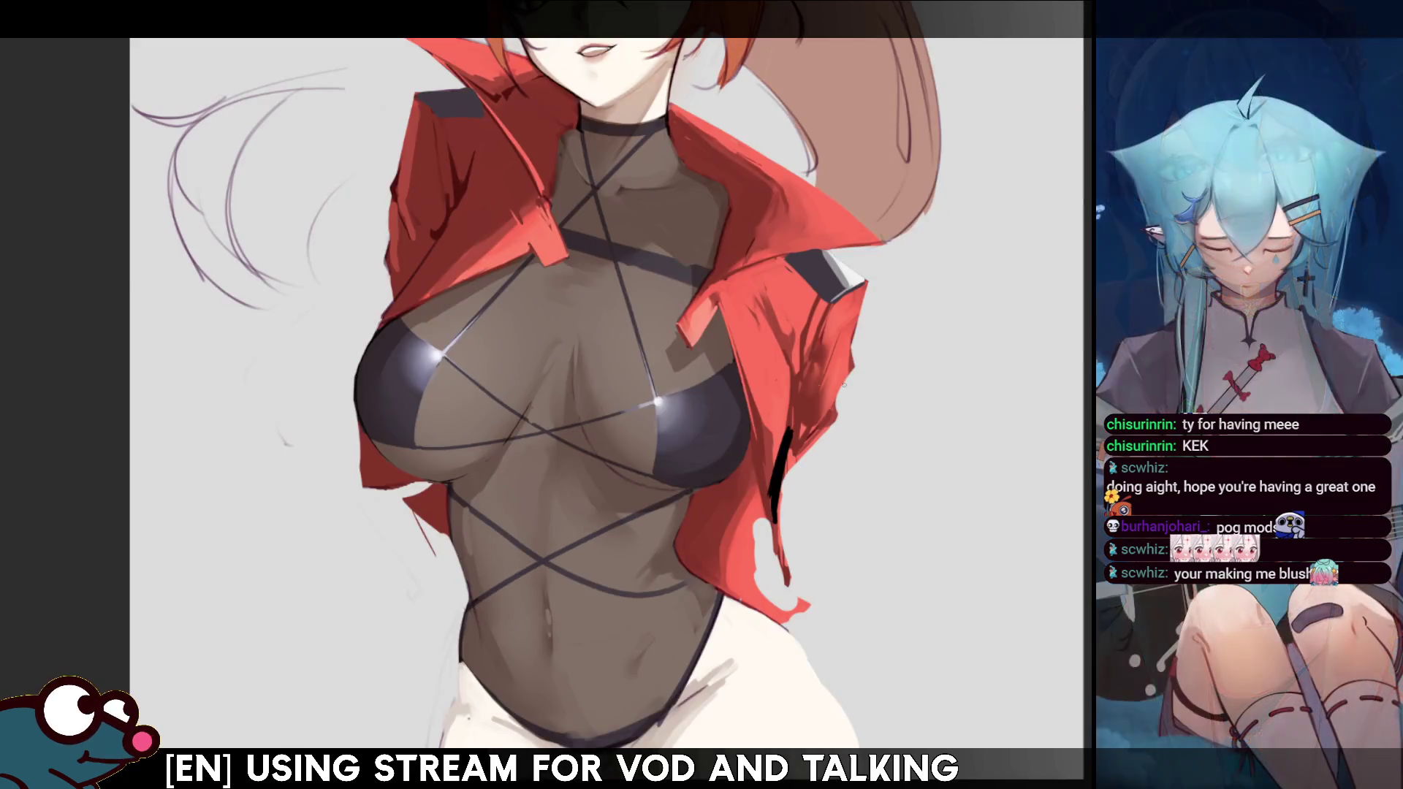
pyautogui.press('Delete')
pyautogui.press('Delete')
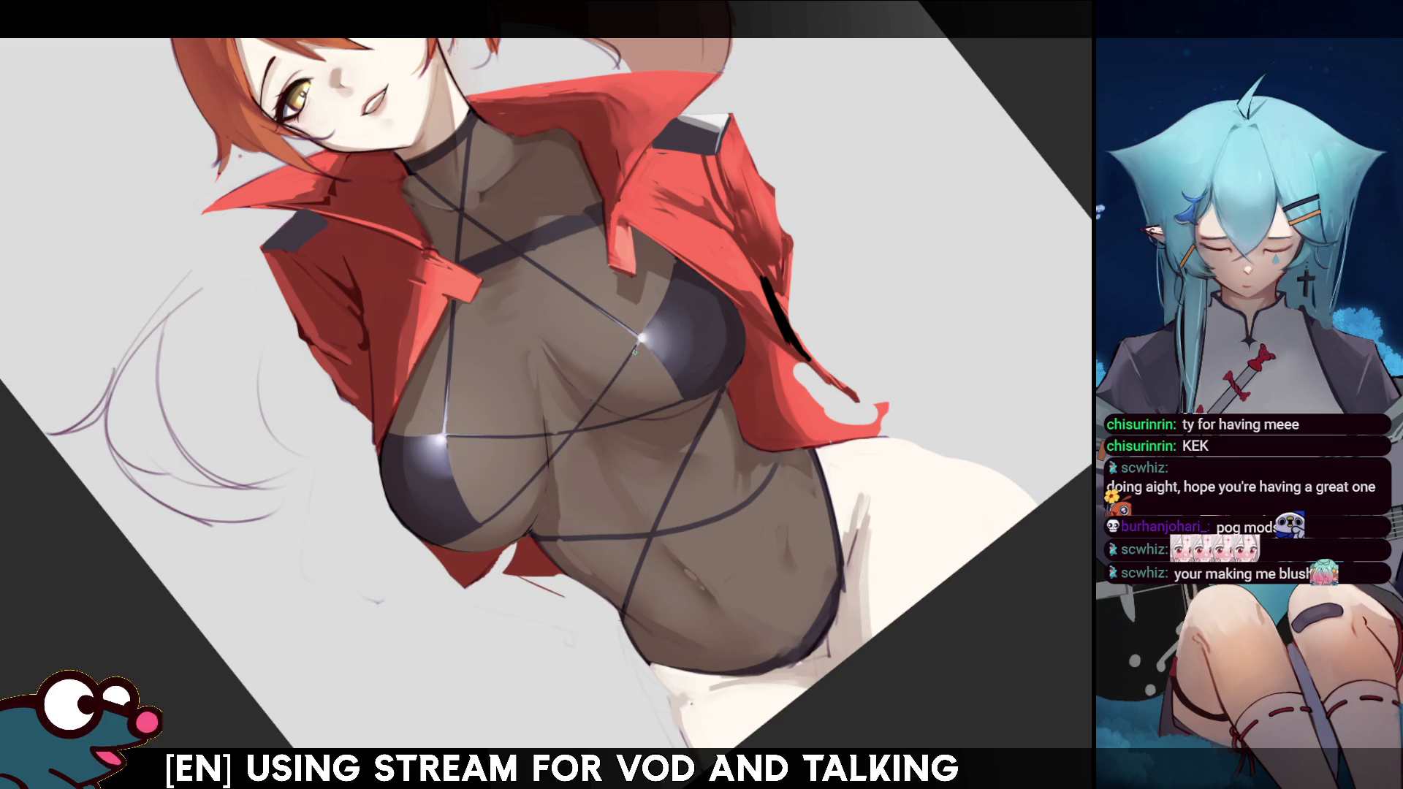
pyautogui.press('h')
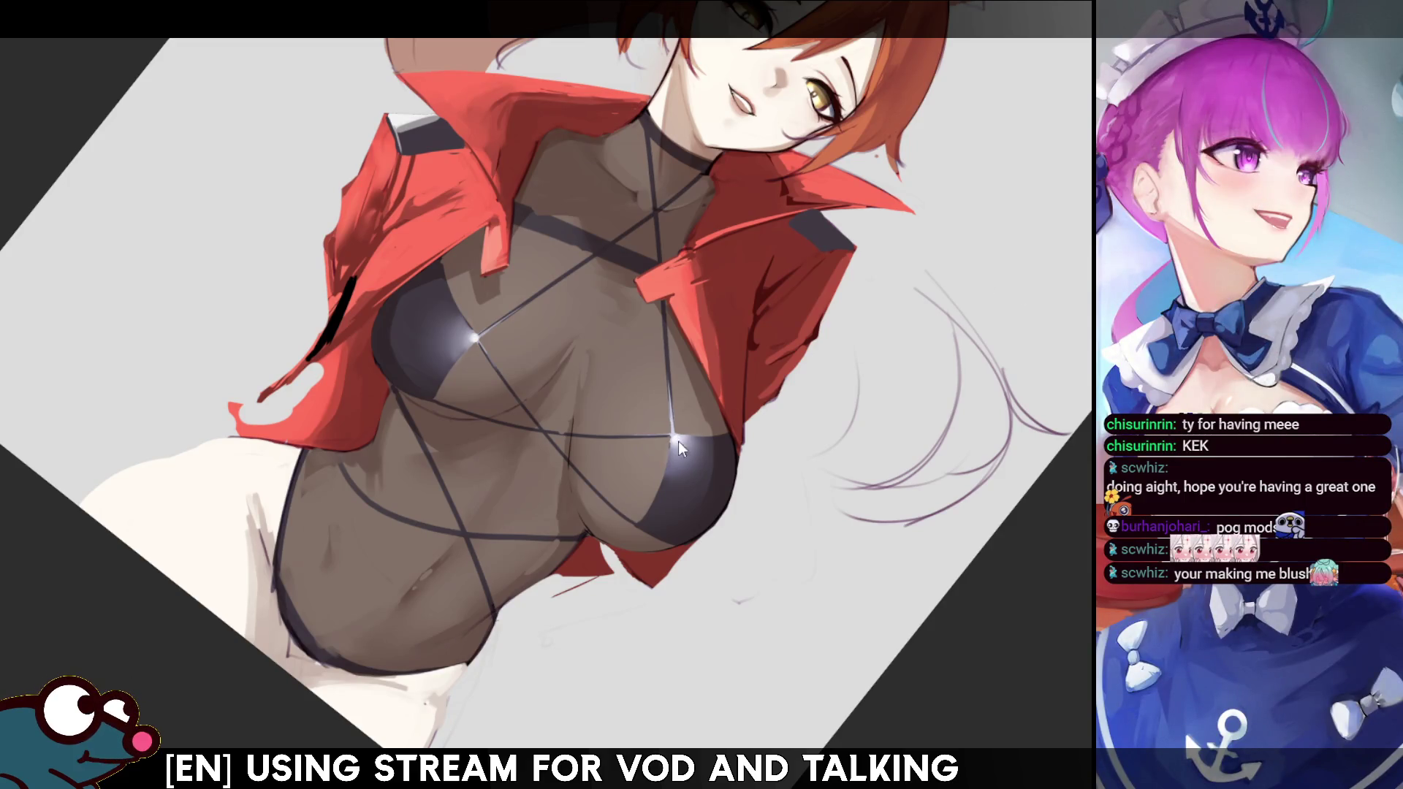
pyautogui.moveTo(658, 220); pyautogui.dragTo(366, 219)
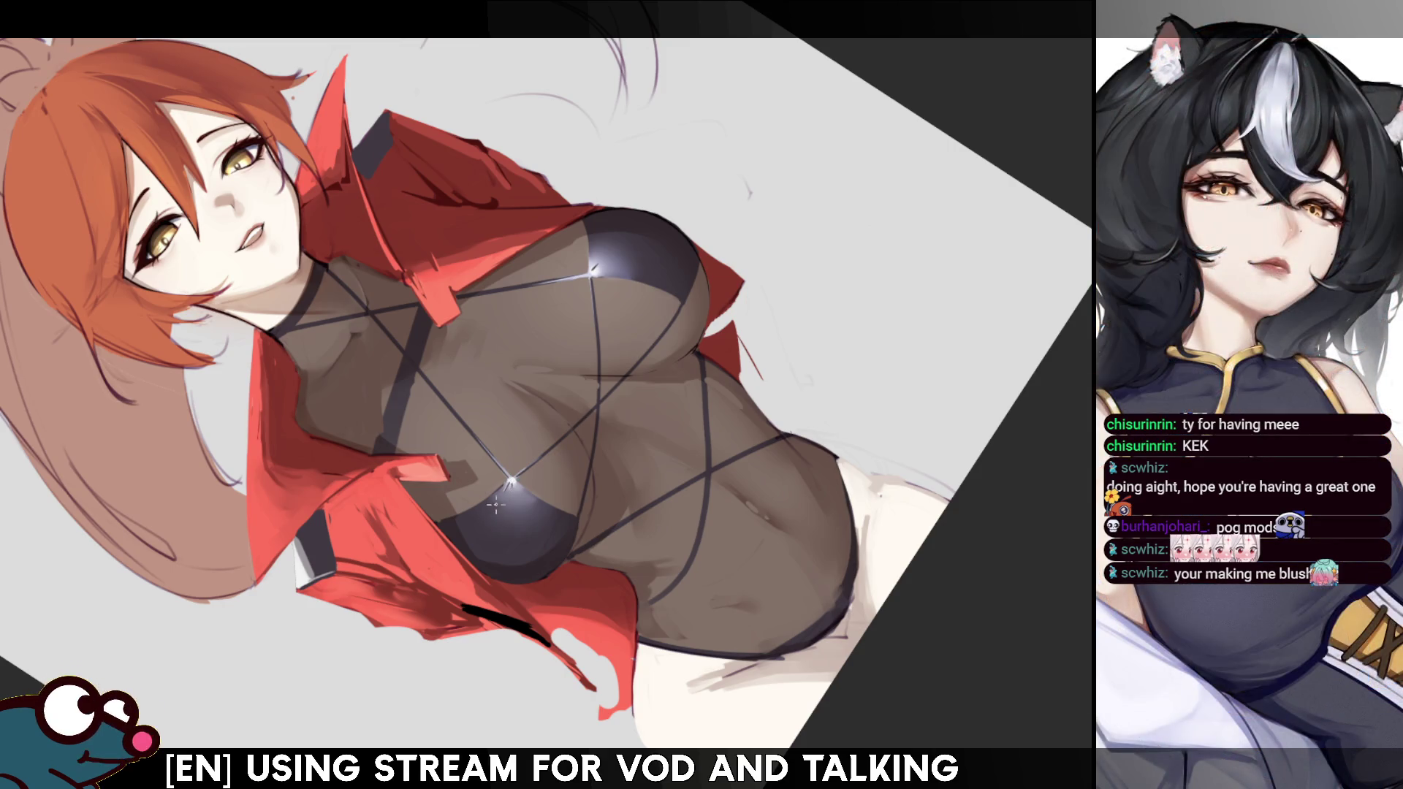
pyautogui.press('h')
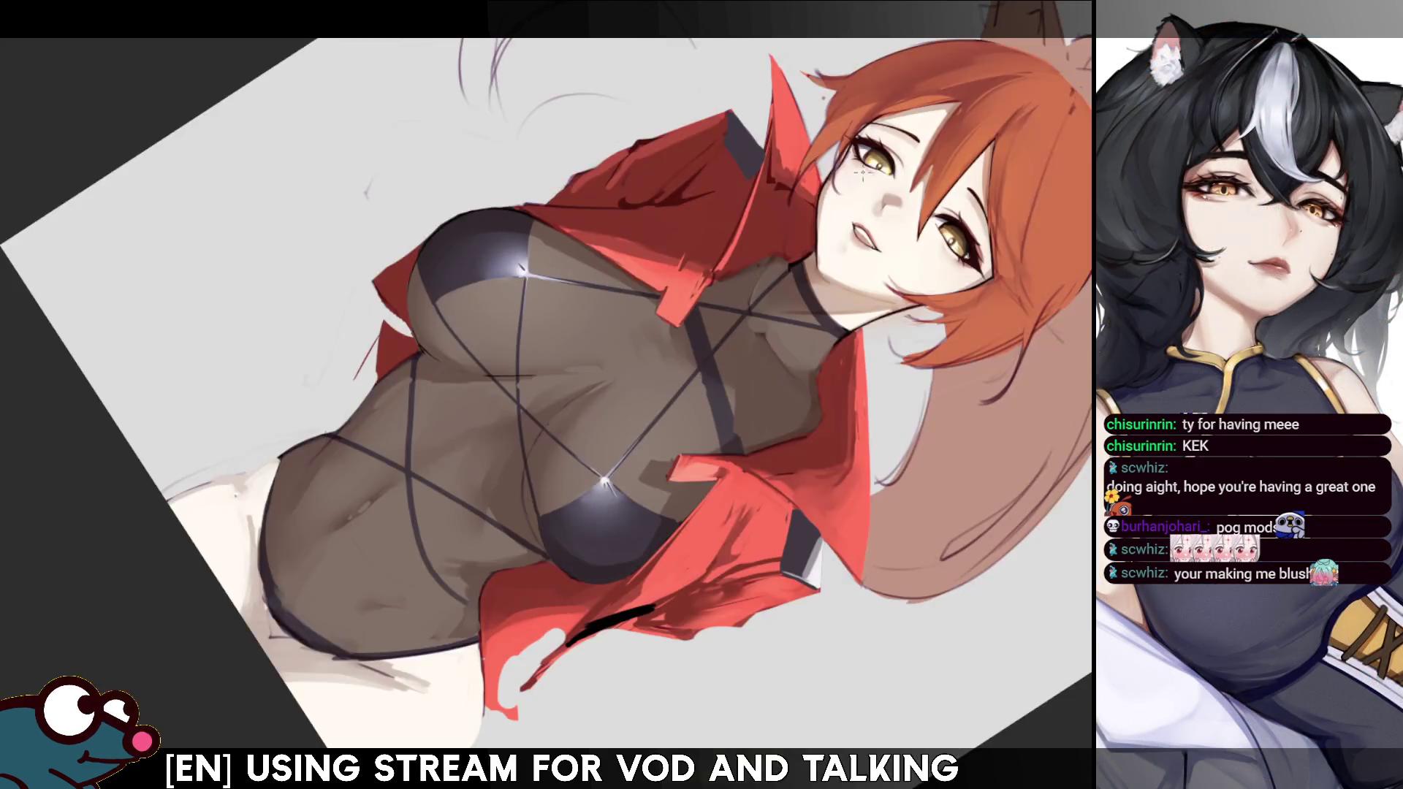
pyautogui.press('h')
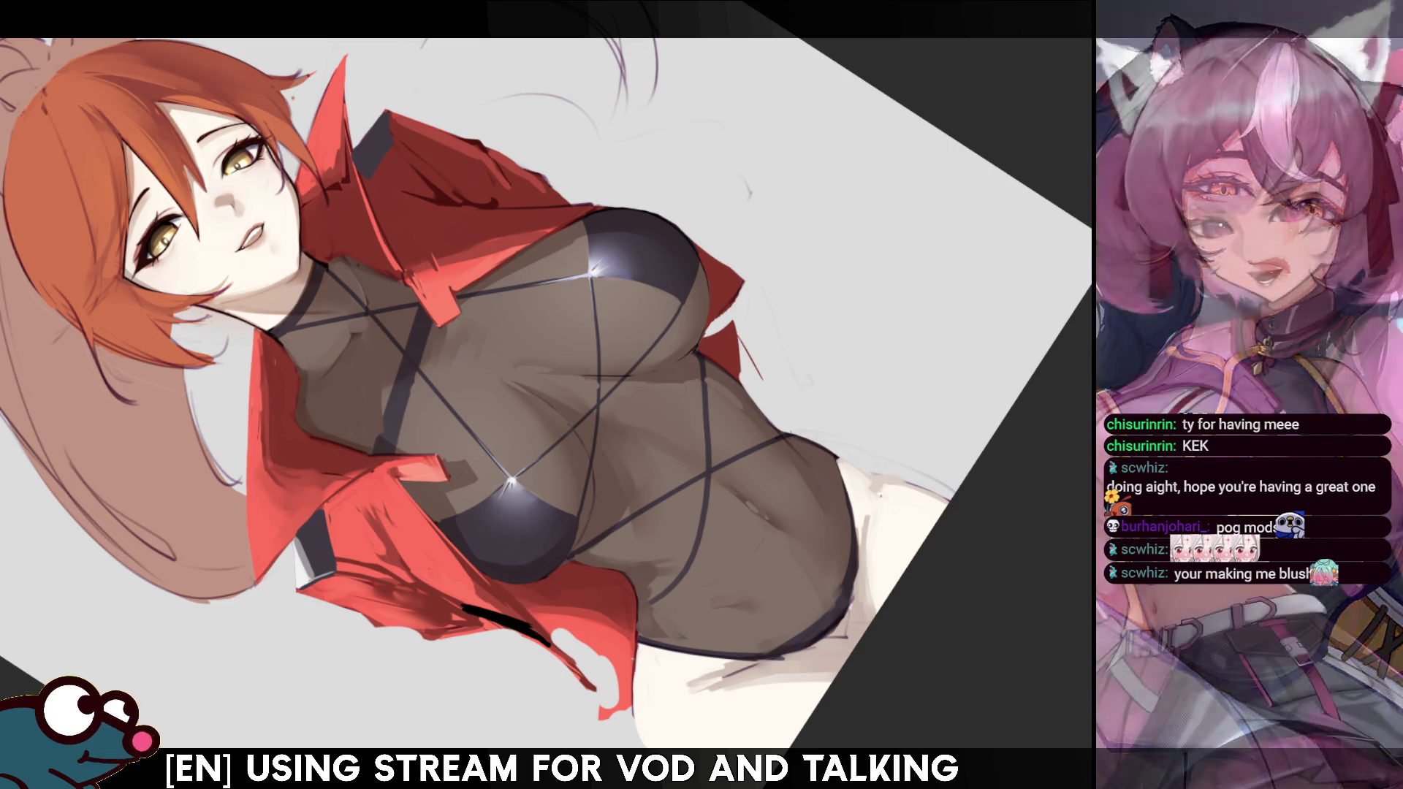
pyautogui.press('Home')
pyautogui.moveTo(556, 395)
pyautogui.mouseDown()
pyautogui.moveTo(633, 278)
pyautogui.moveTo(680, 256)
pyautogui.mouseUp()
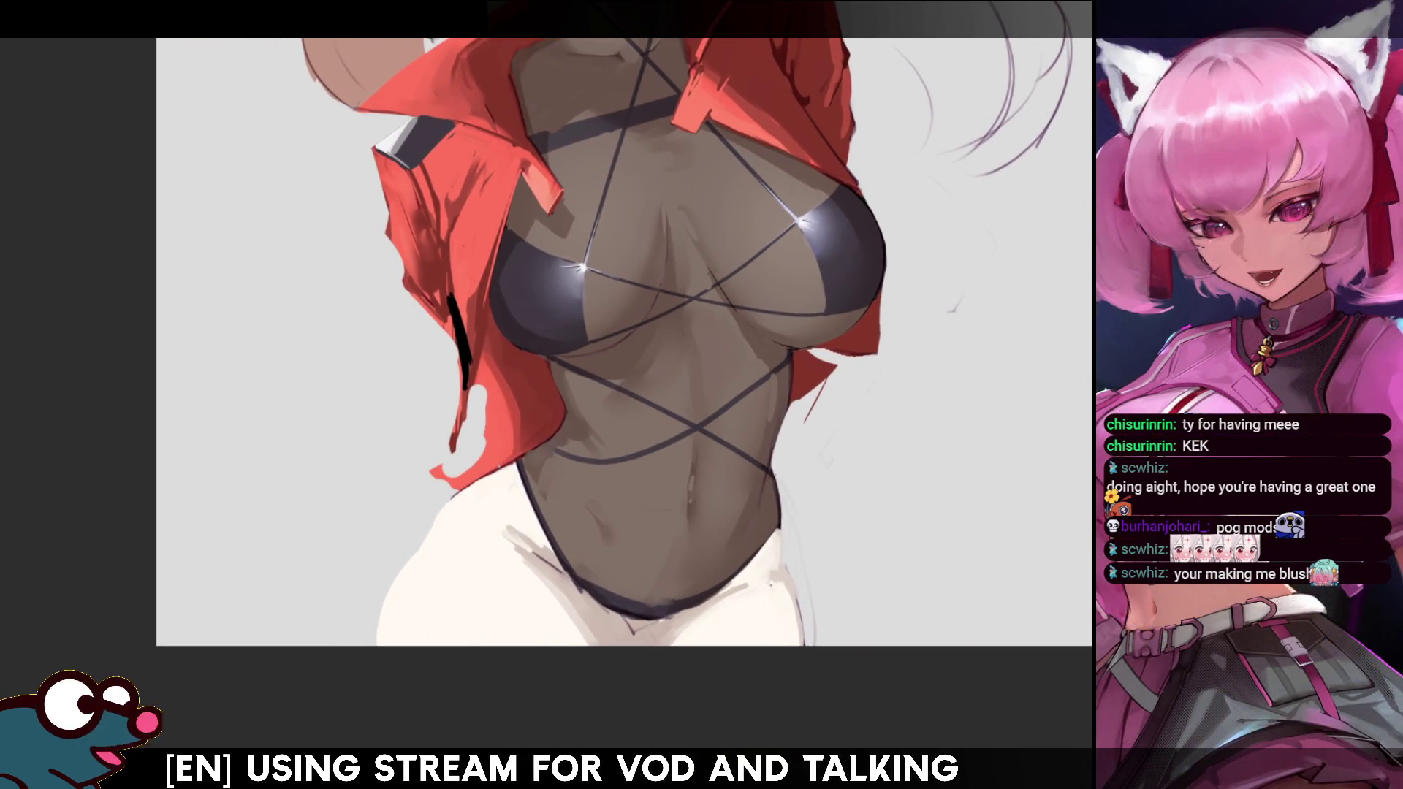
pyautogui.moveTo(555, 277); pyautogui.dragTo(431, 380)
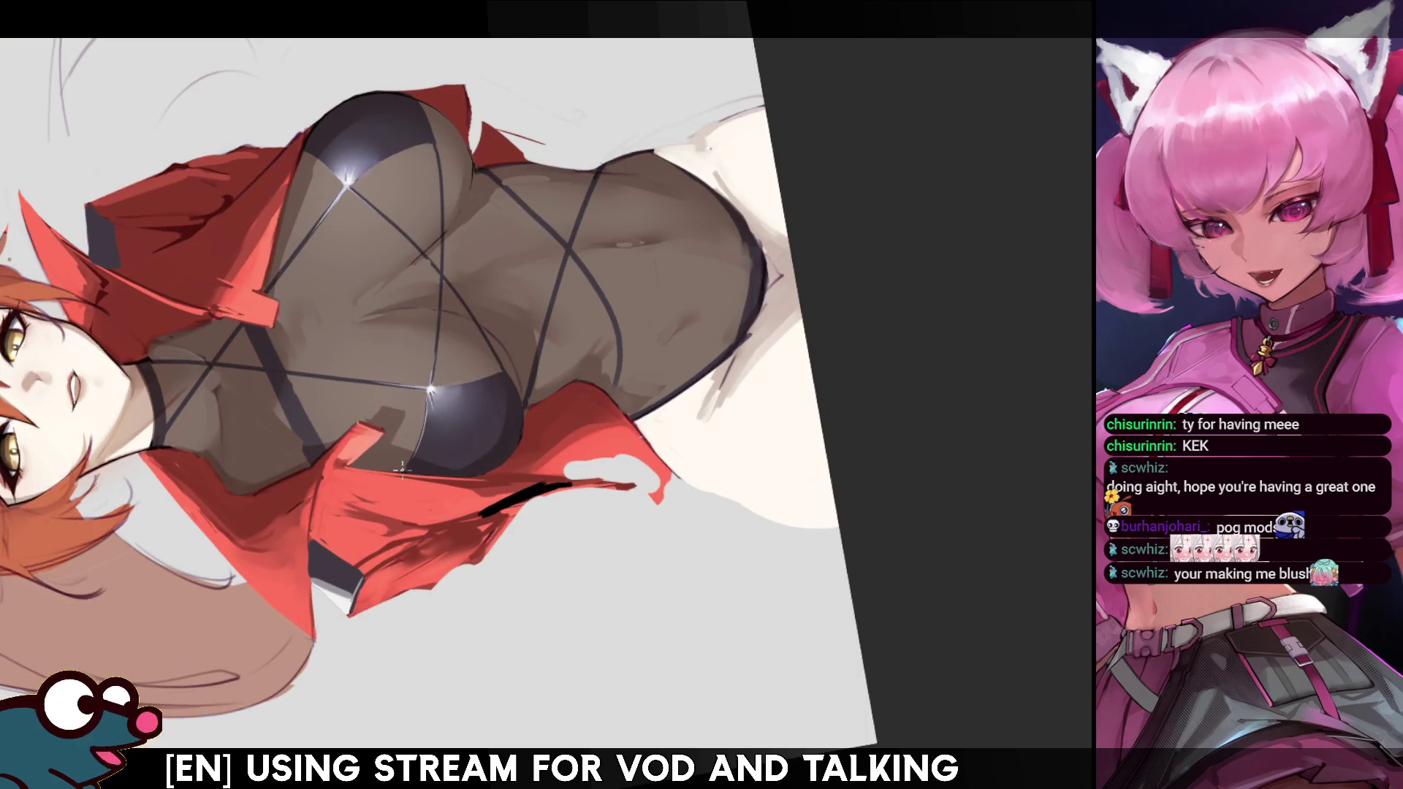
pyautogui.press('m')
pyautogui.press('m')
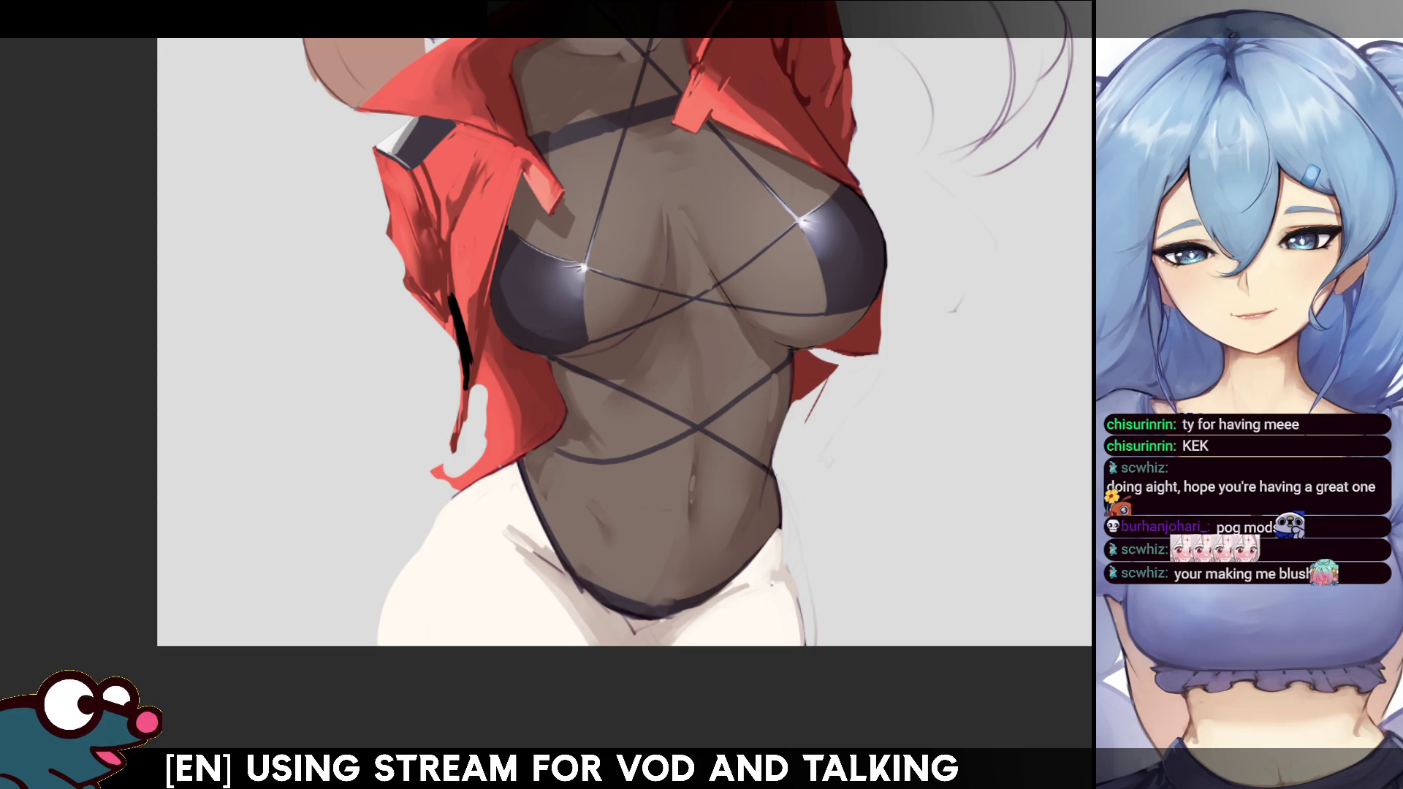
pyautogui.moveTo(585, 278); pyautogui.dragTo(433, 382)
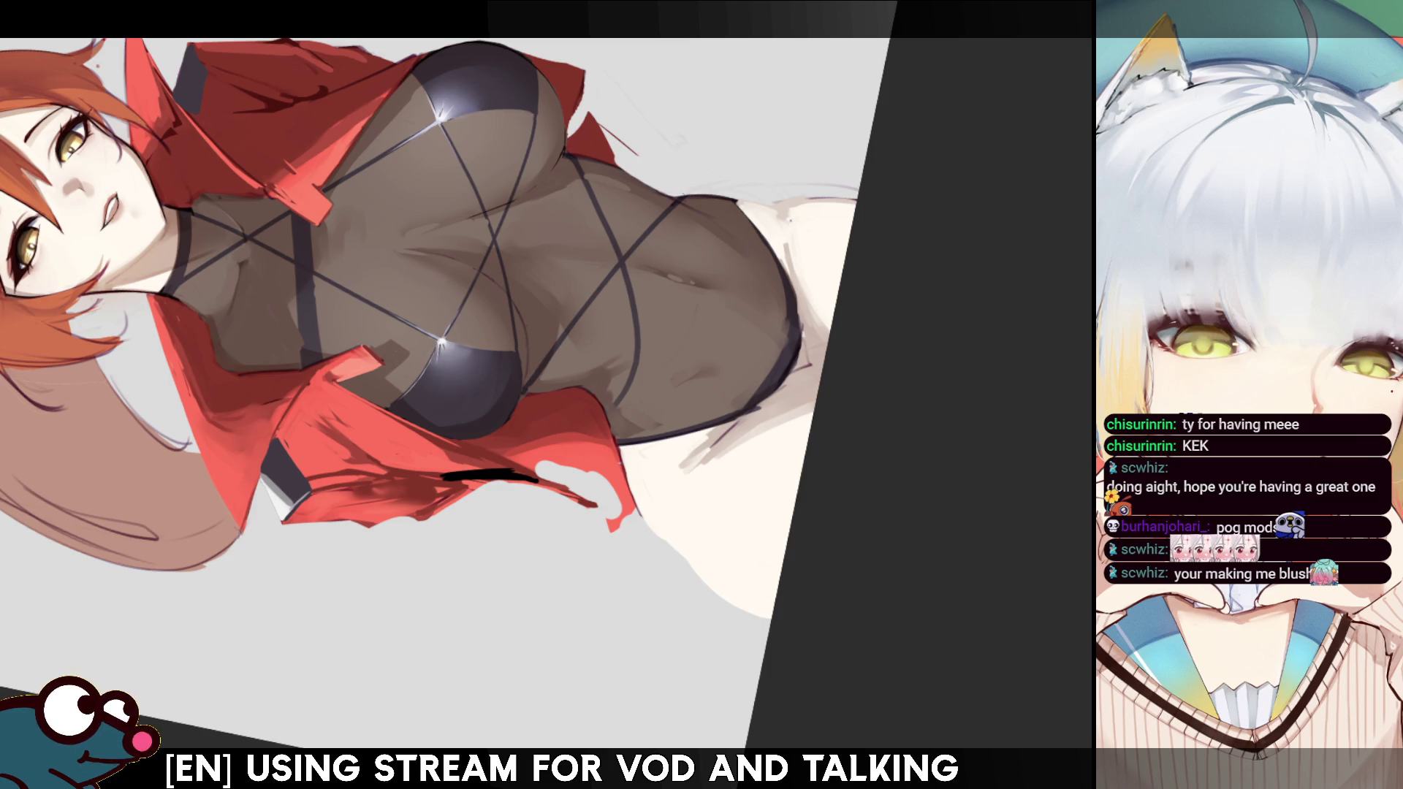
pyautogui.press('Escape')
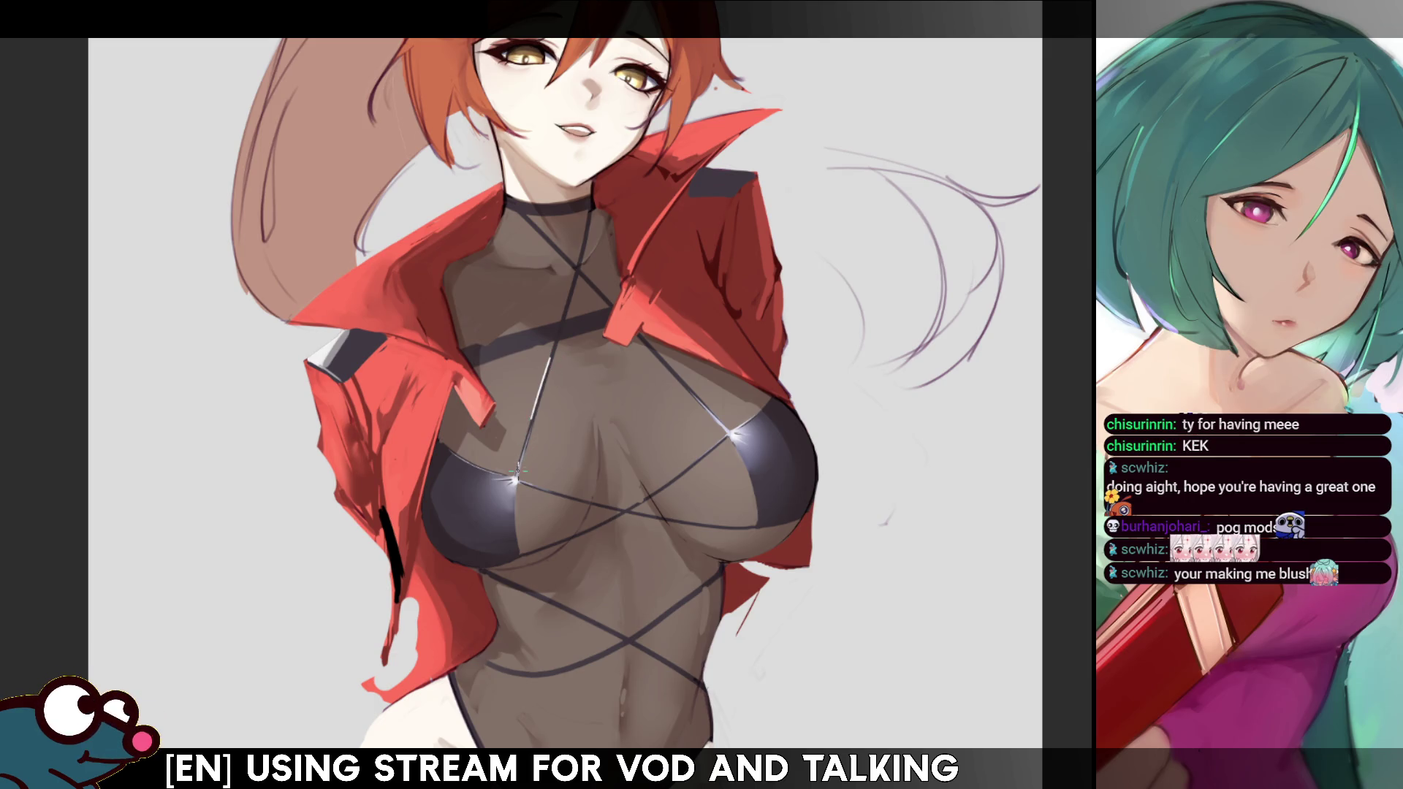
# Paint thin light highlight lines along several chest strap sections, mirroring and rotating the view as needed.
pyautogui.moveTo(553, 367); pyautogui.dragTo(525, 444)
pyautogui.press('h')
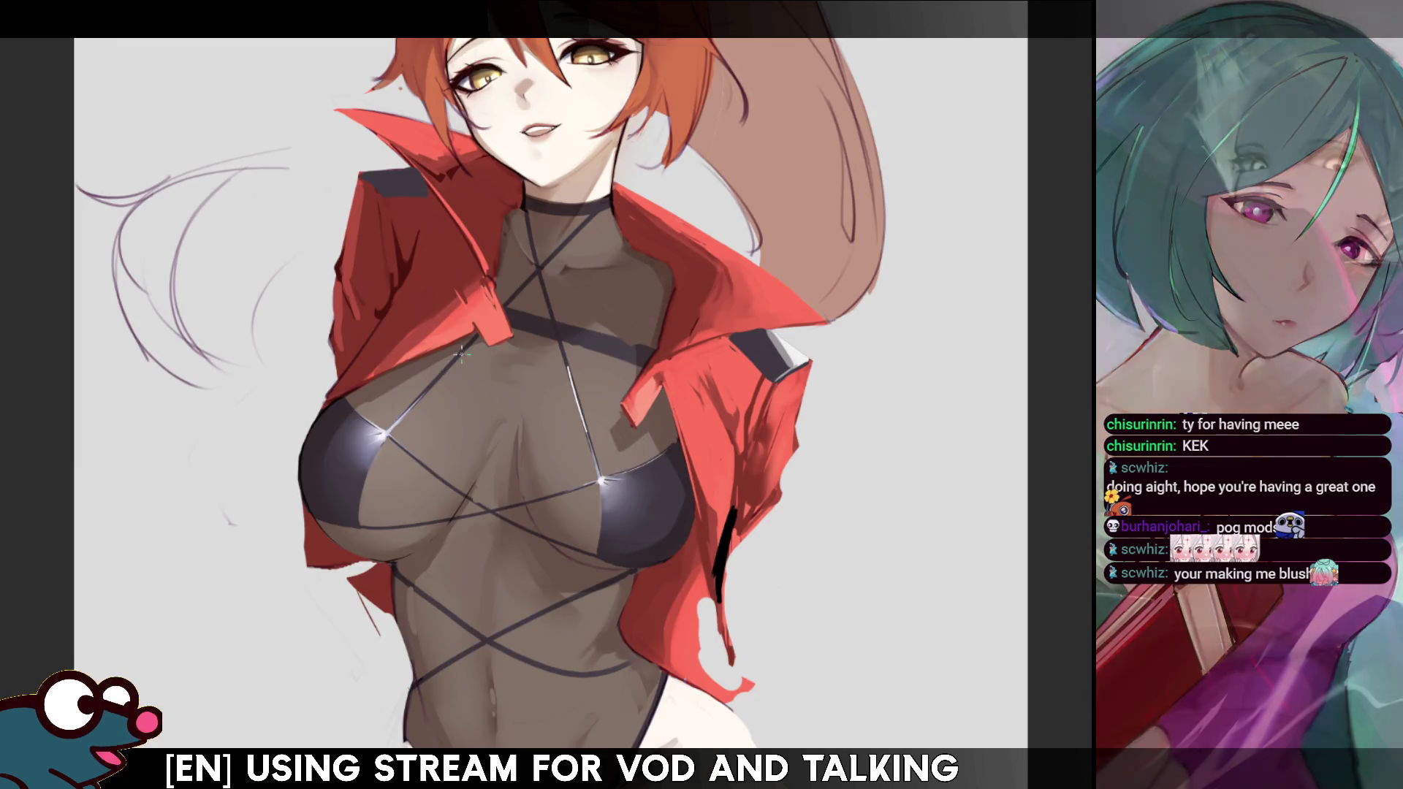
pyautogui.moveTo(430, 378); pyautogui.dragTo(462, 354)
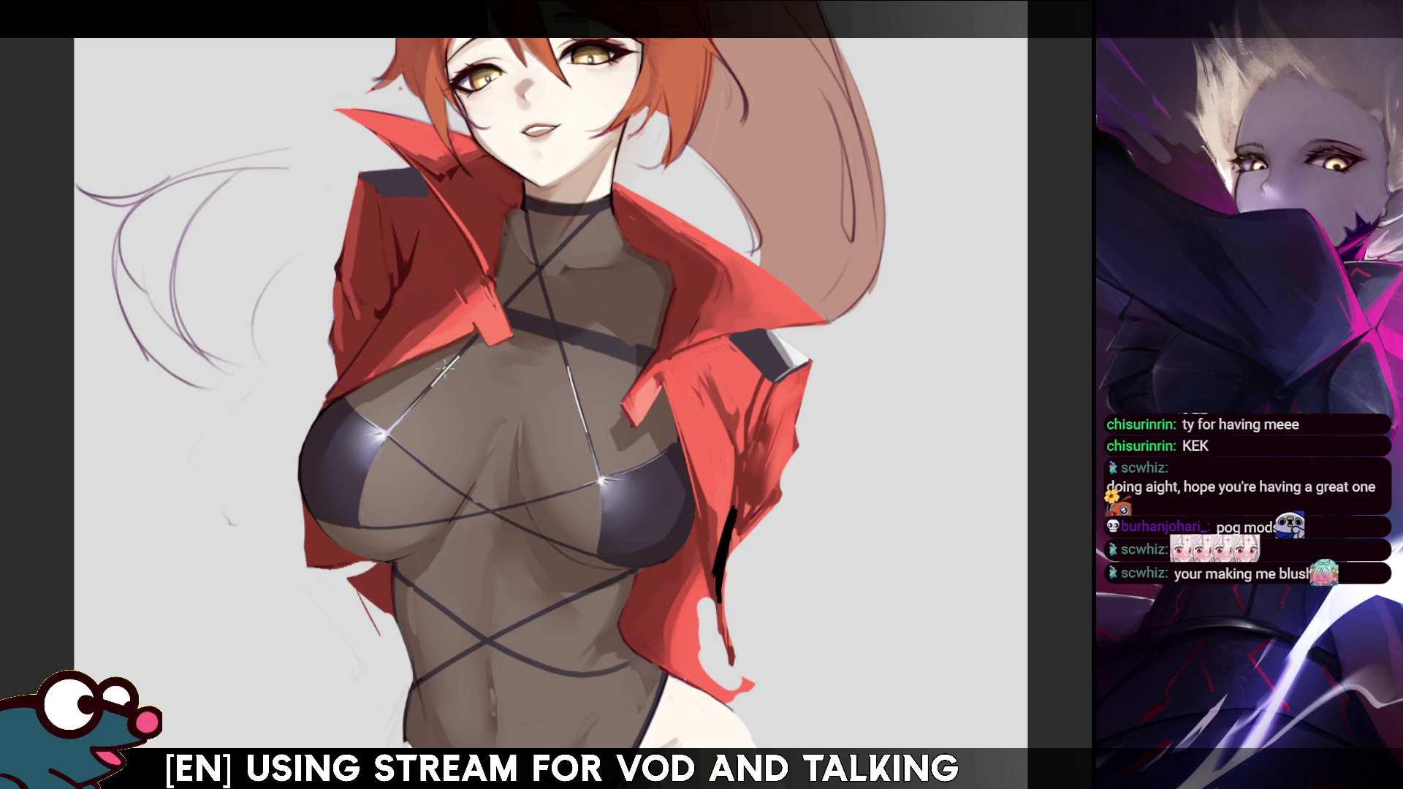
pyautogui.press('h')
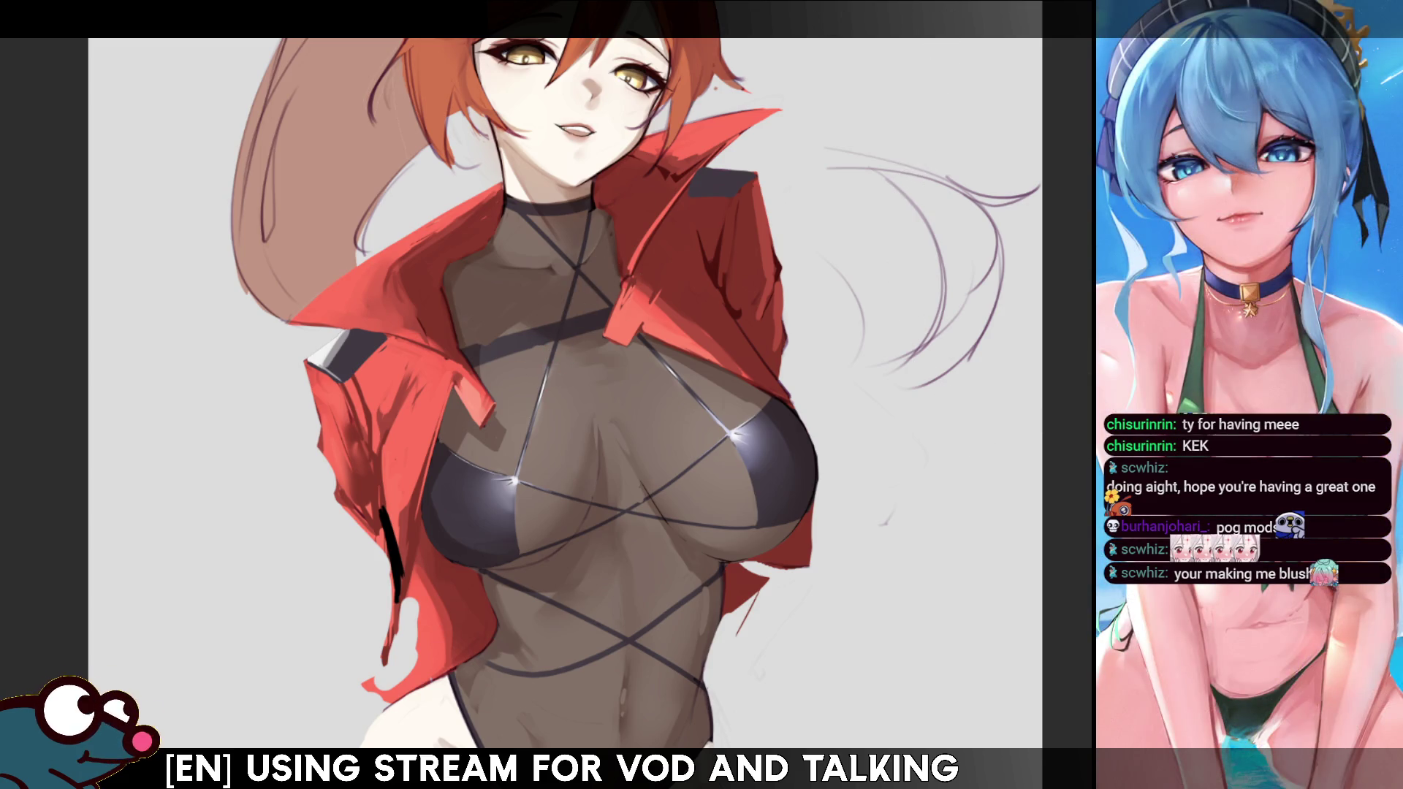
pyautogui.scroll(-5, 555, 366)
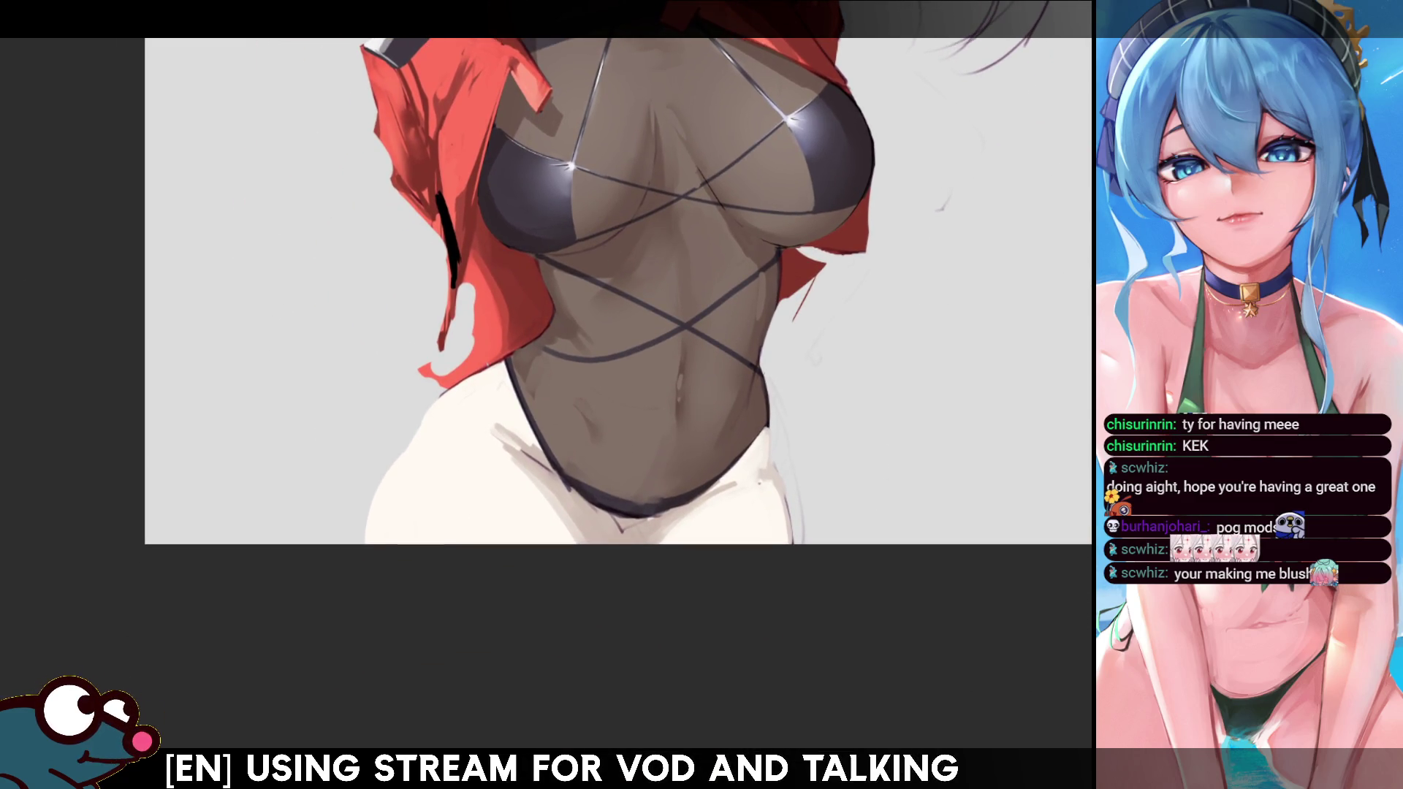
pyautogui.moveTo(780, 703); pyautogui.dragTo(917, 282)
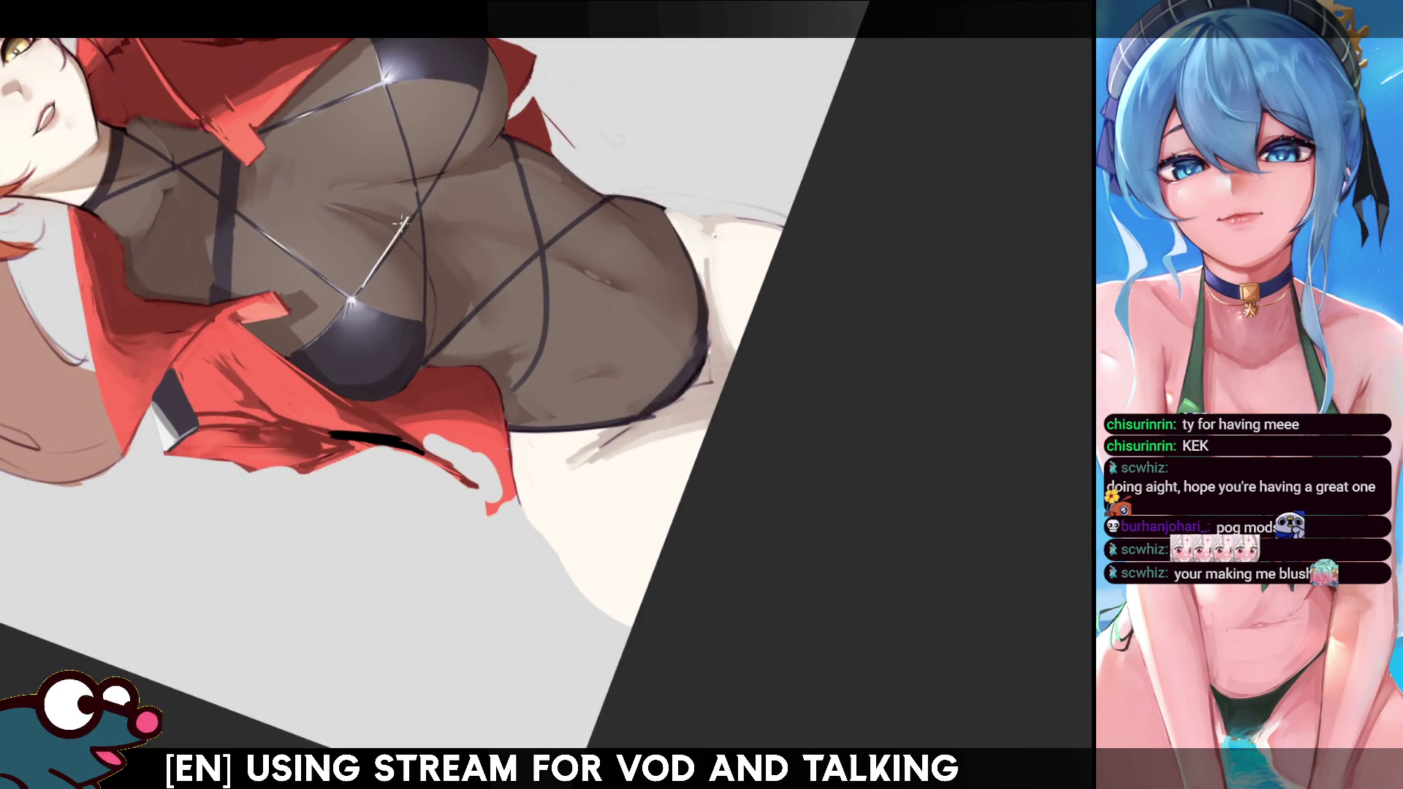
pyautogui.moveTo(393, 243); pyautogui.dragTo(413, 209)
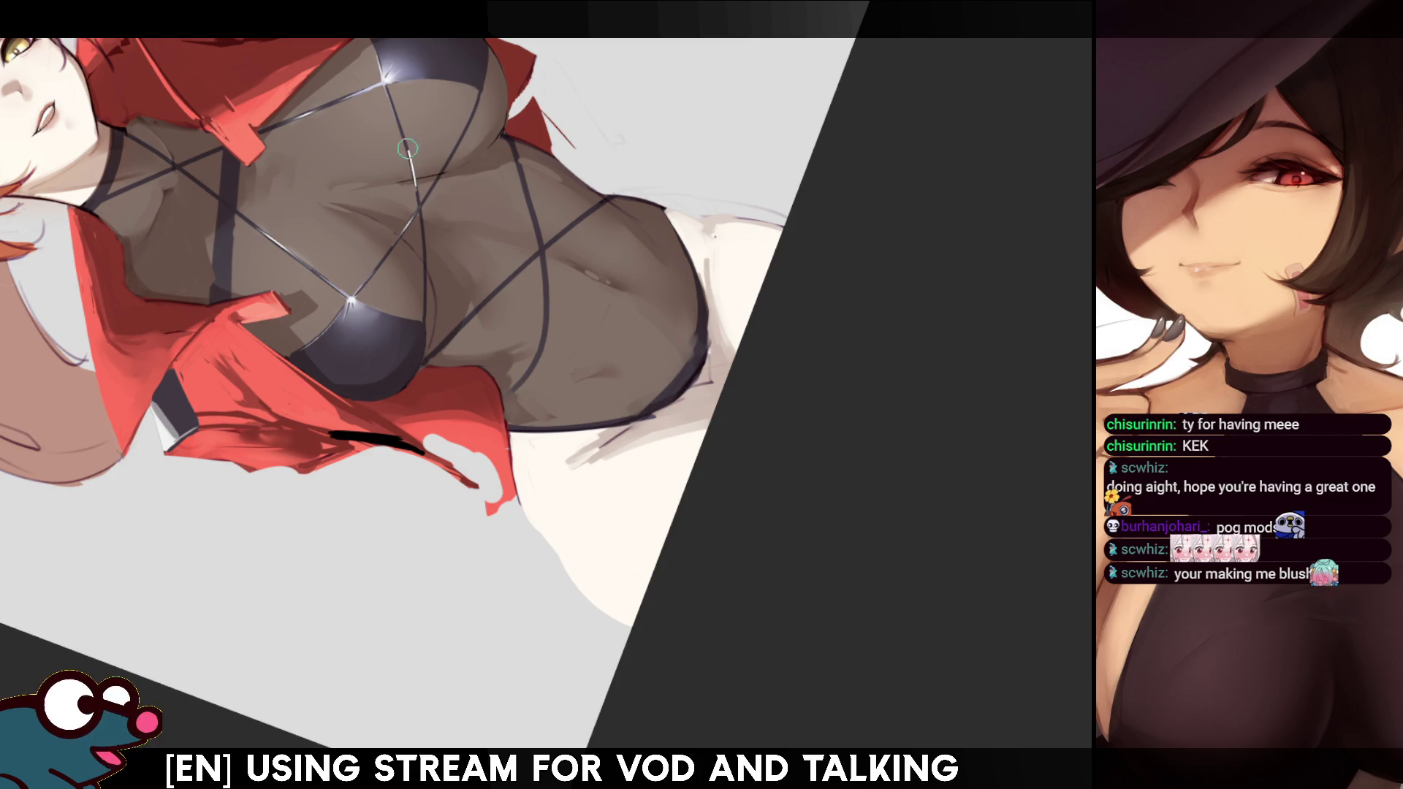
pyautogui.press('h')
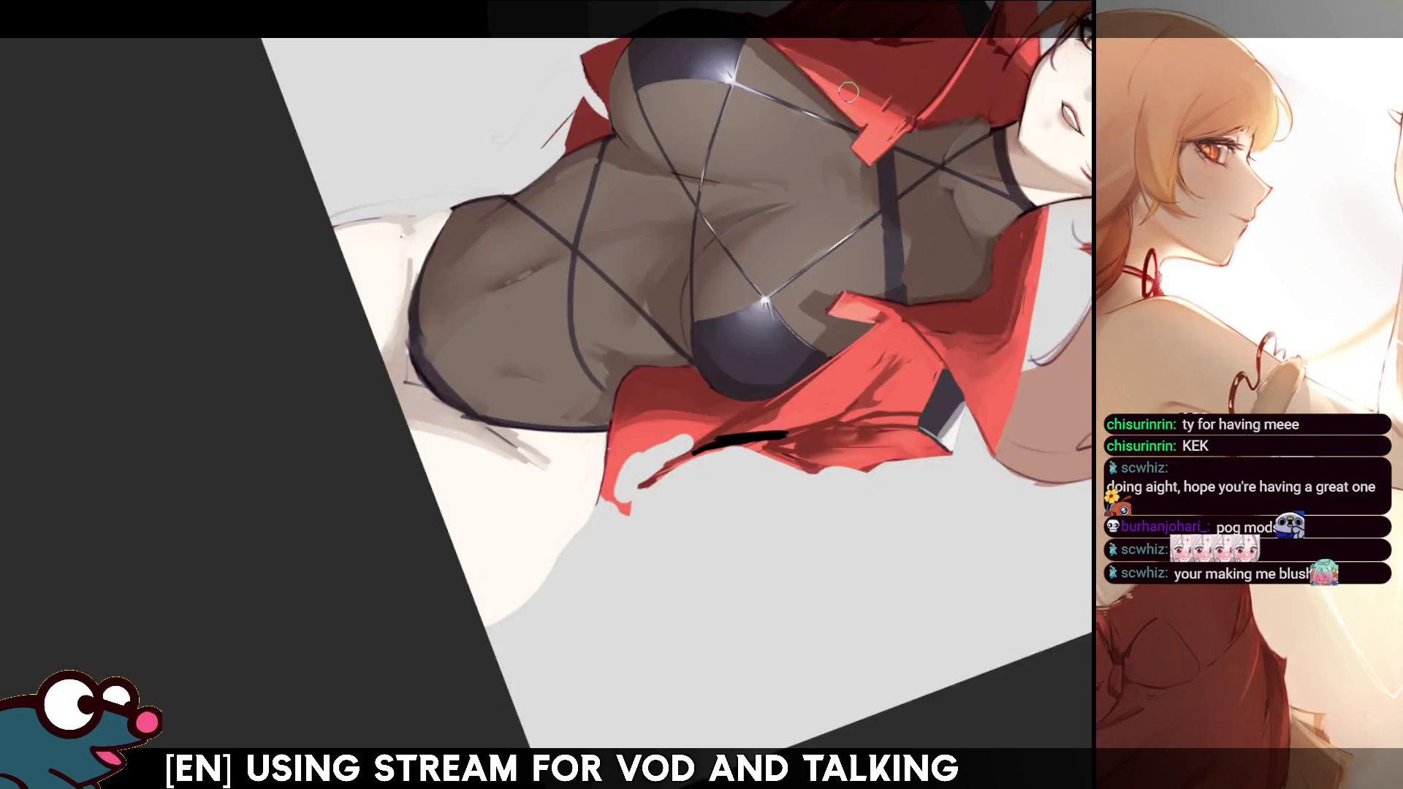
pyautogui.press('h')
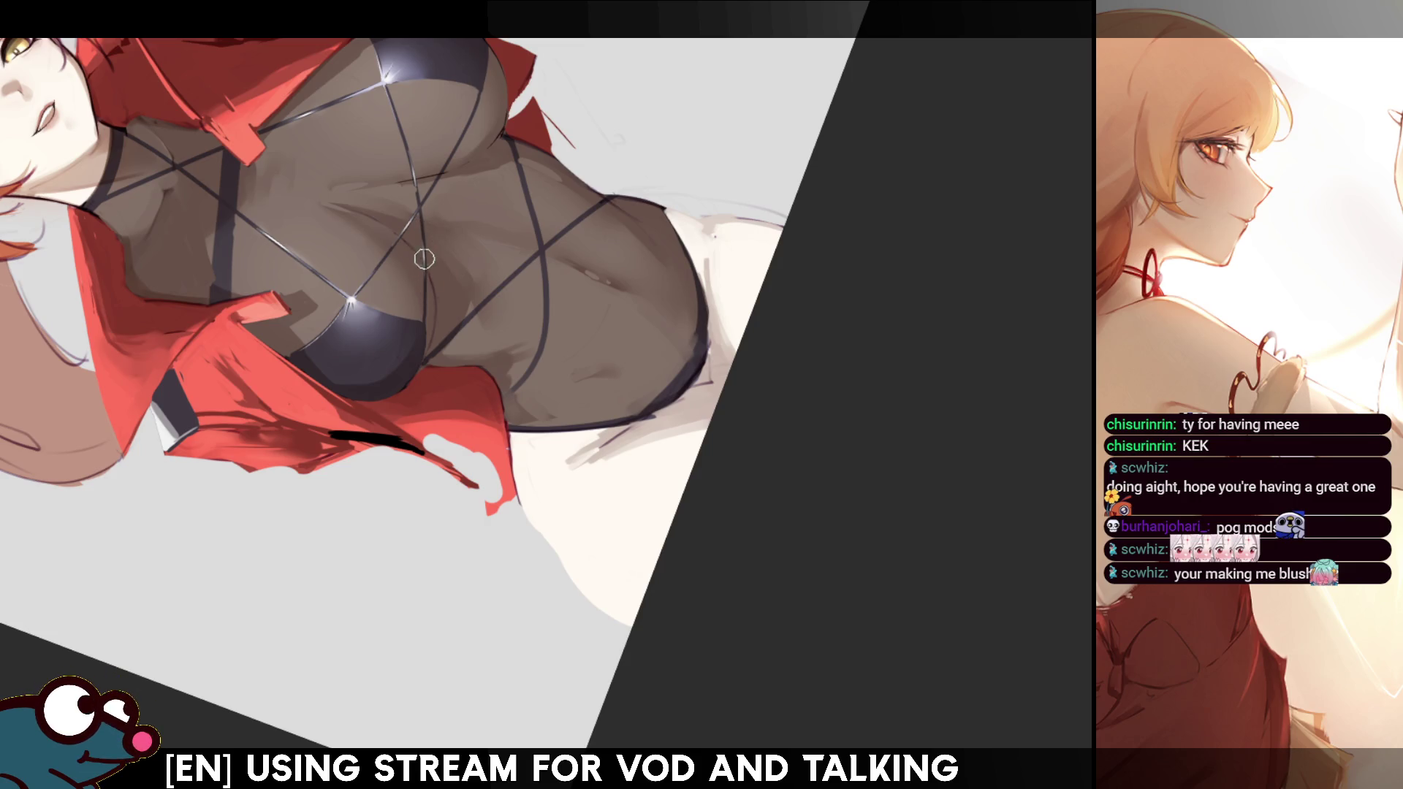
pyautogui.press('h')
pyautogui.press('h')
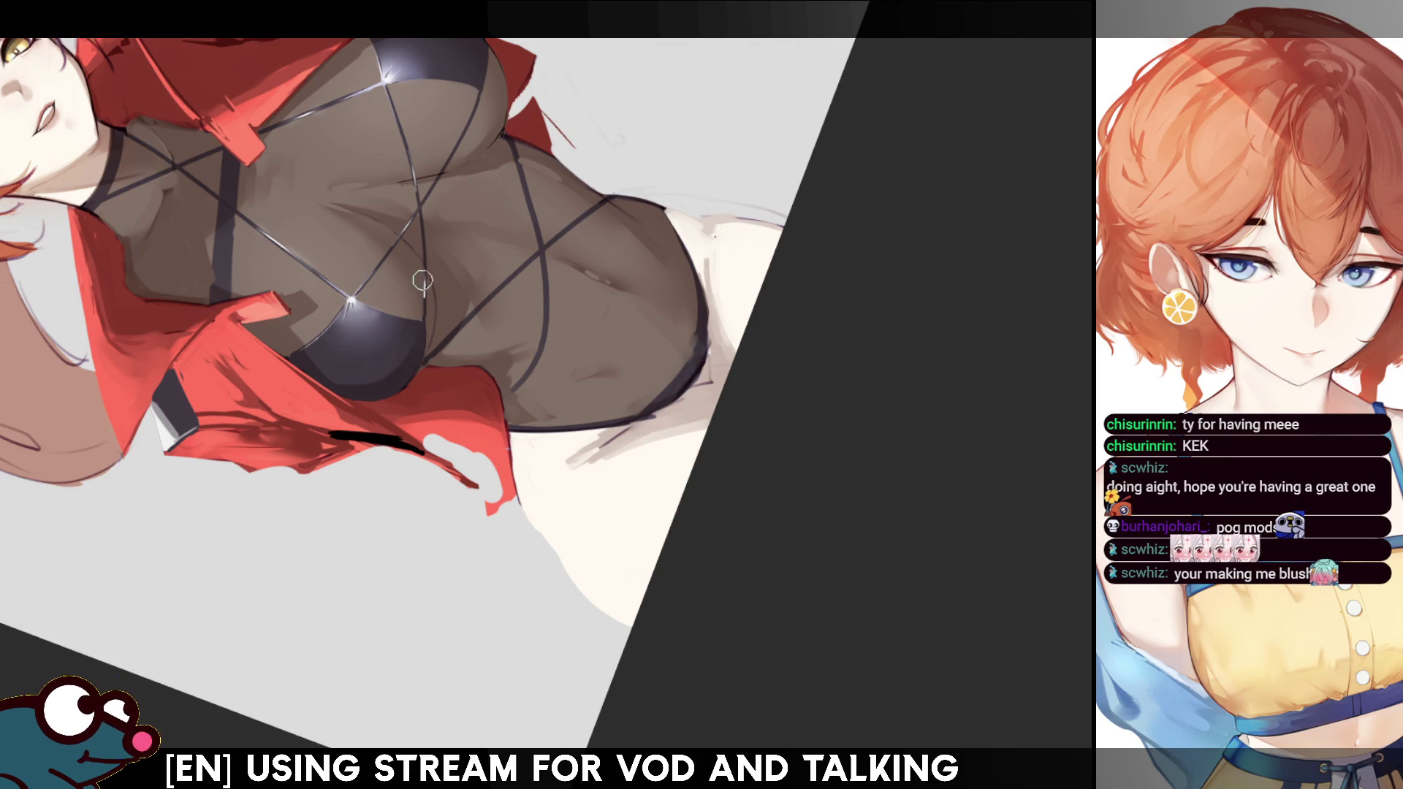
pyautogui.press('h')
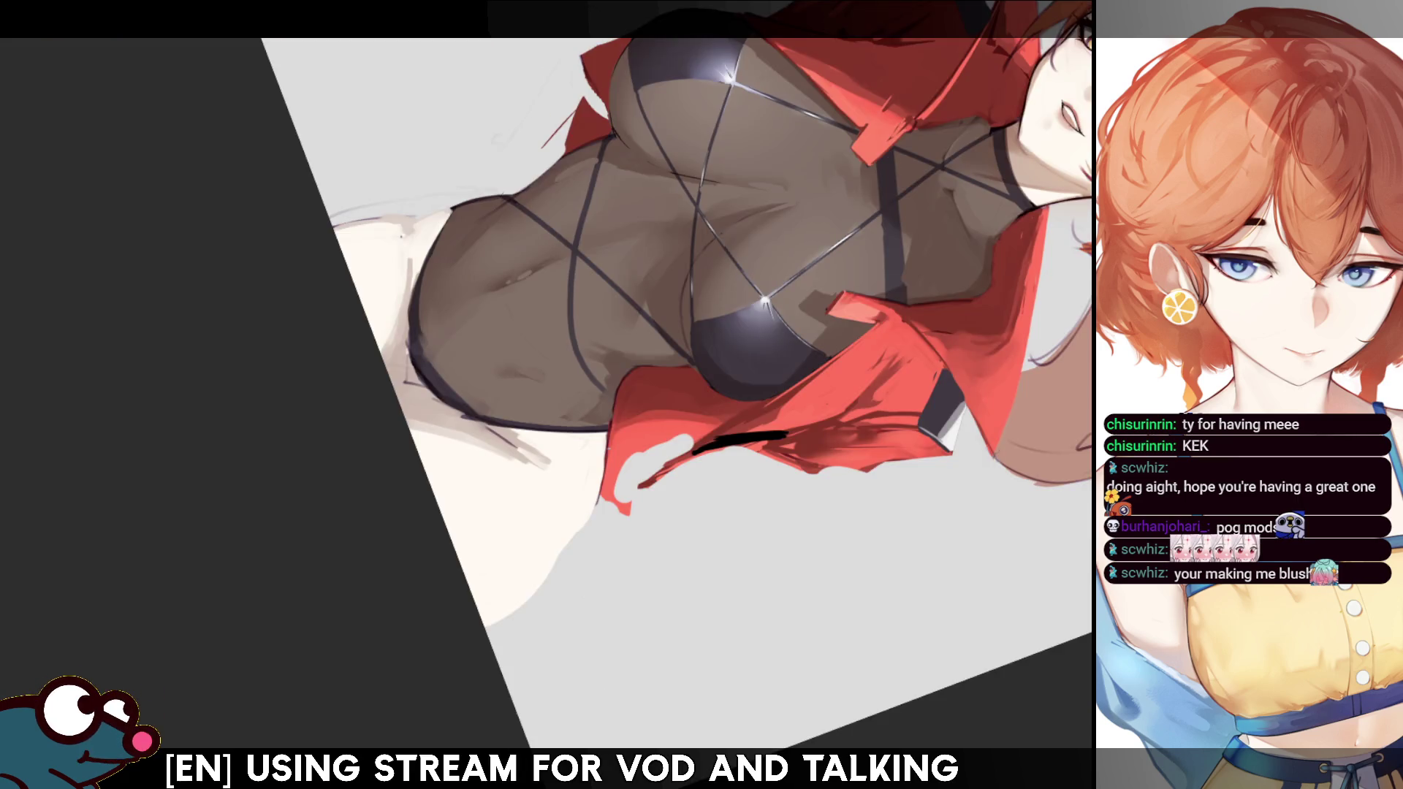
pyautogui.press('h')
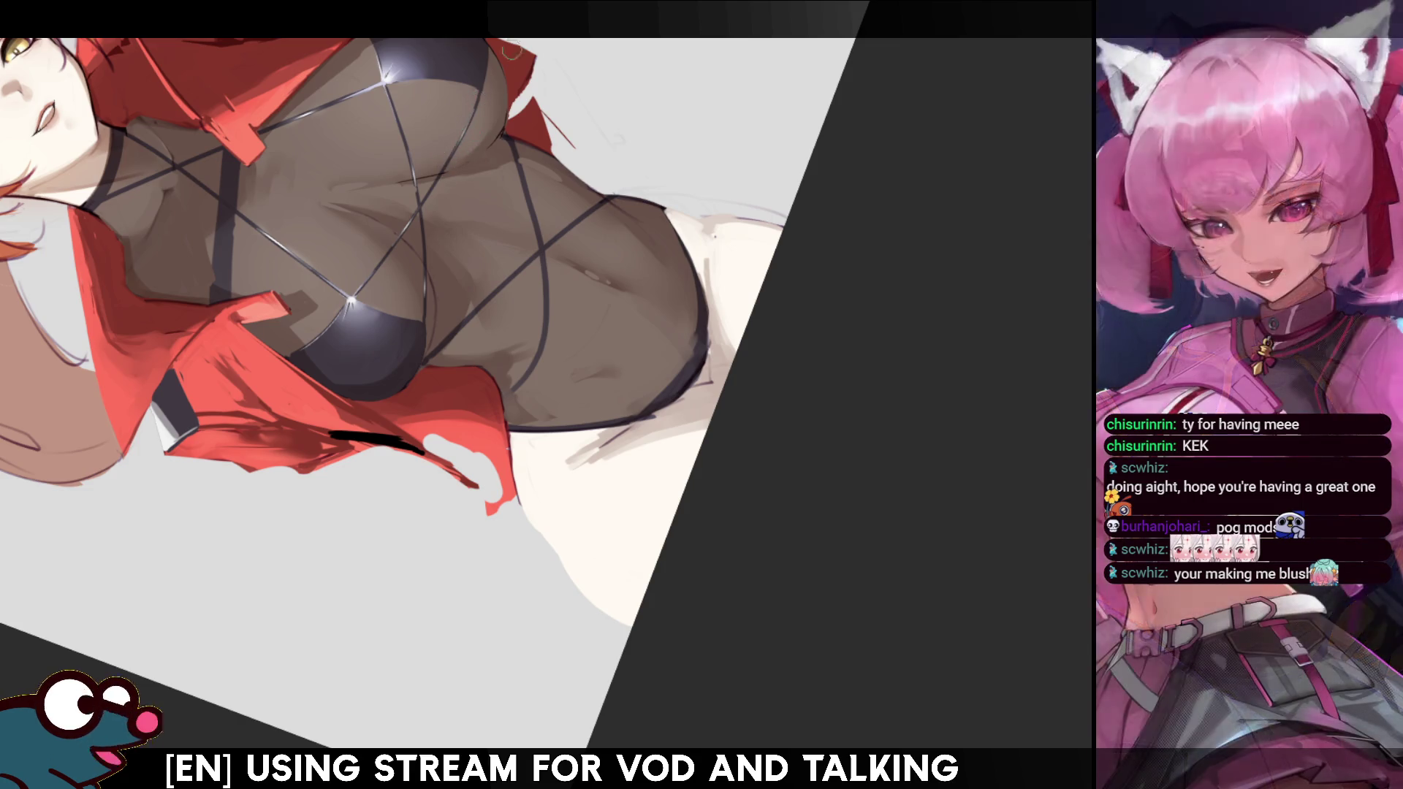
pyautogui.press('h')
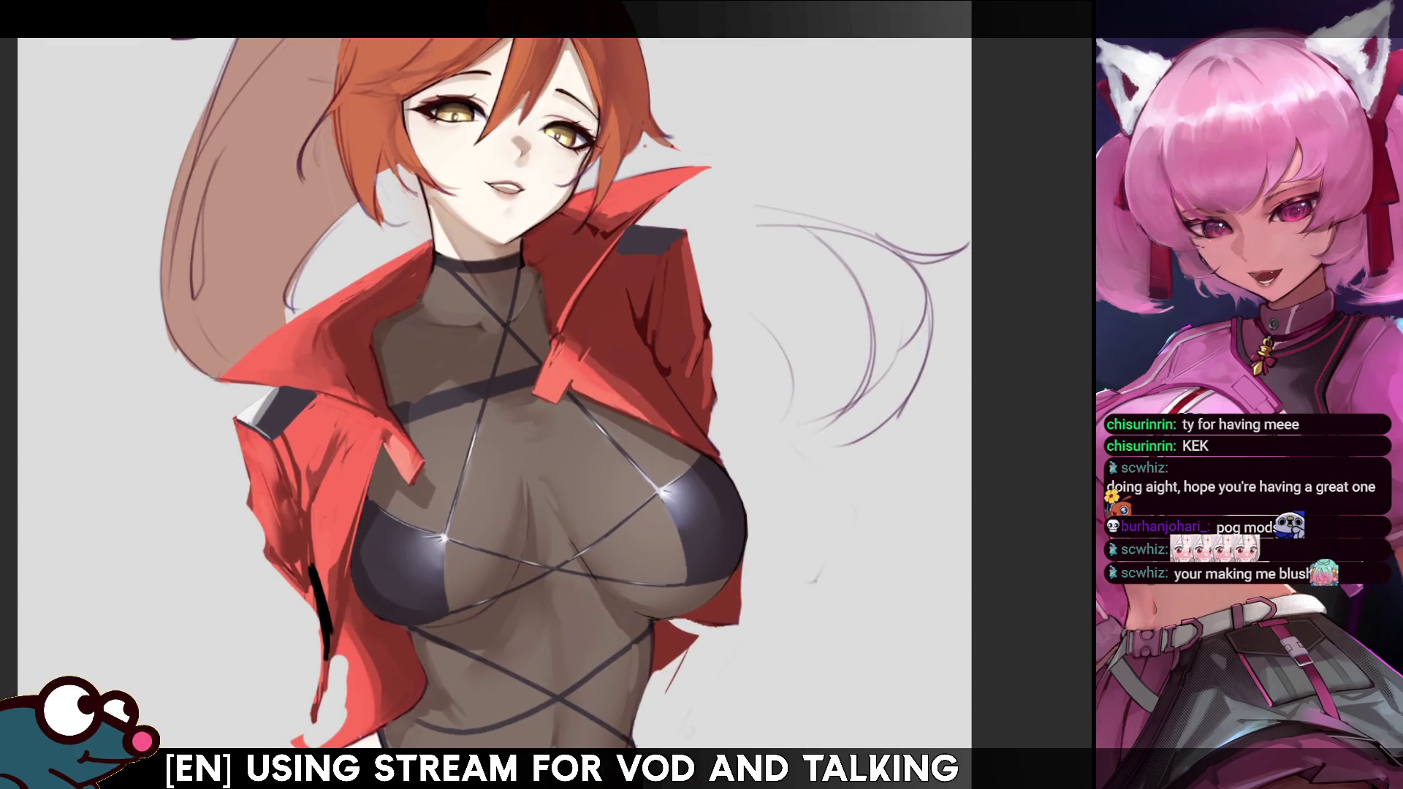
pyautogui.moveTo(371, 398); pyautogui.dragTo(353, 191)
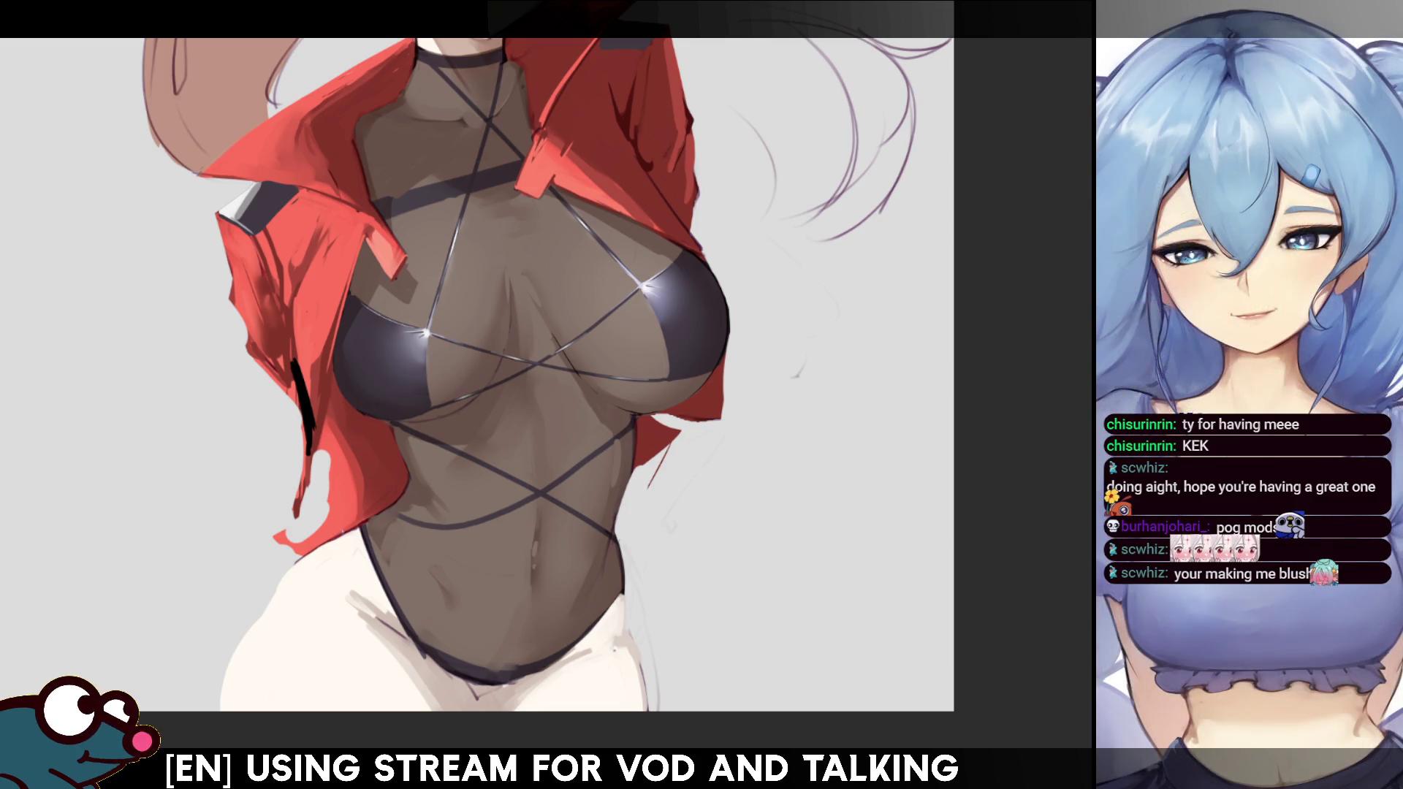
pyautogui.press('w')
pyautogui.click(408, 331)
pyautogui.keyDown('shift'); pyautogui.click(718, 362); pyautogui.keyUp('shift')
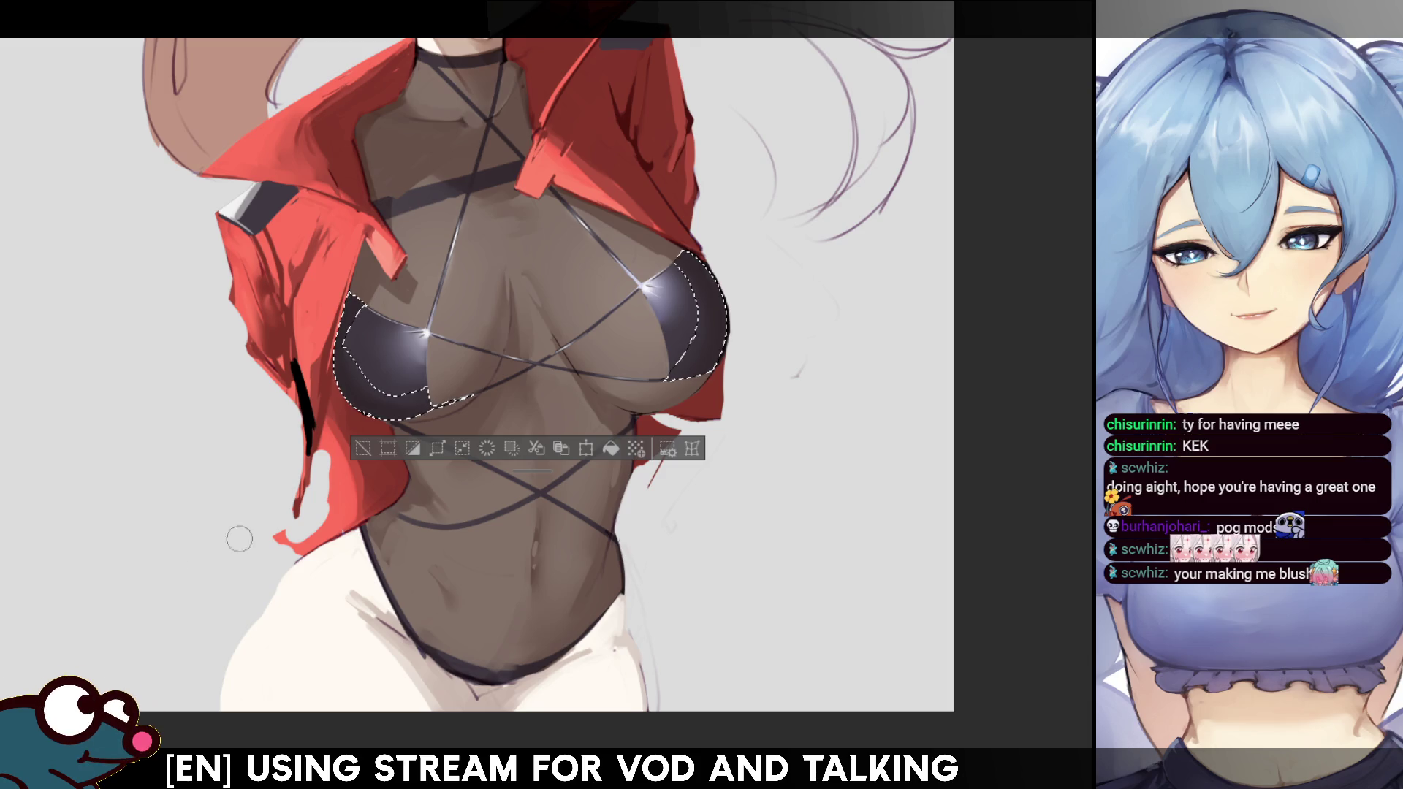
pyautogui.moveTo(534, 472); pyautogui.dragTo(433, 546)
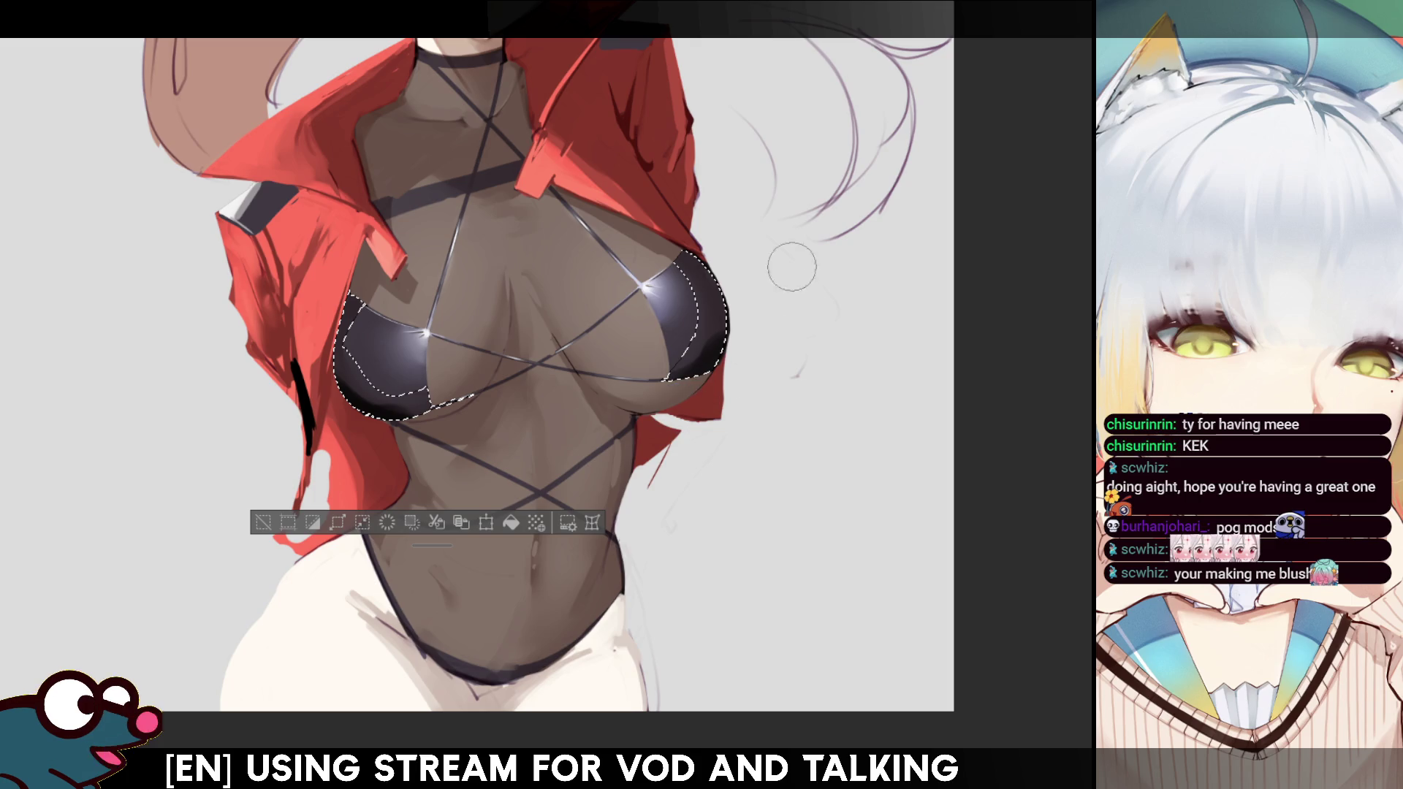
pyautogui.hotkey('ctrl', 'd')
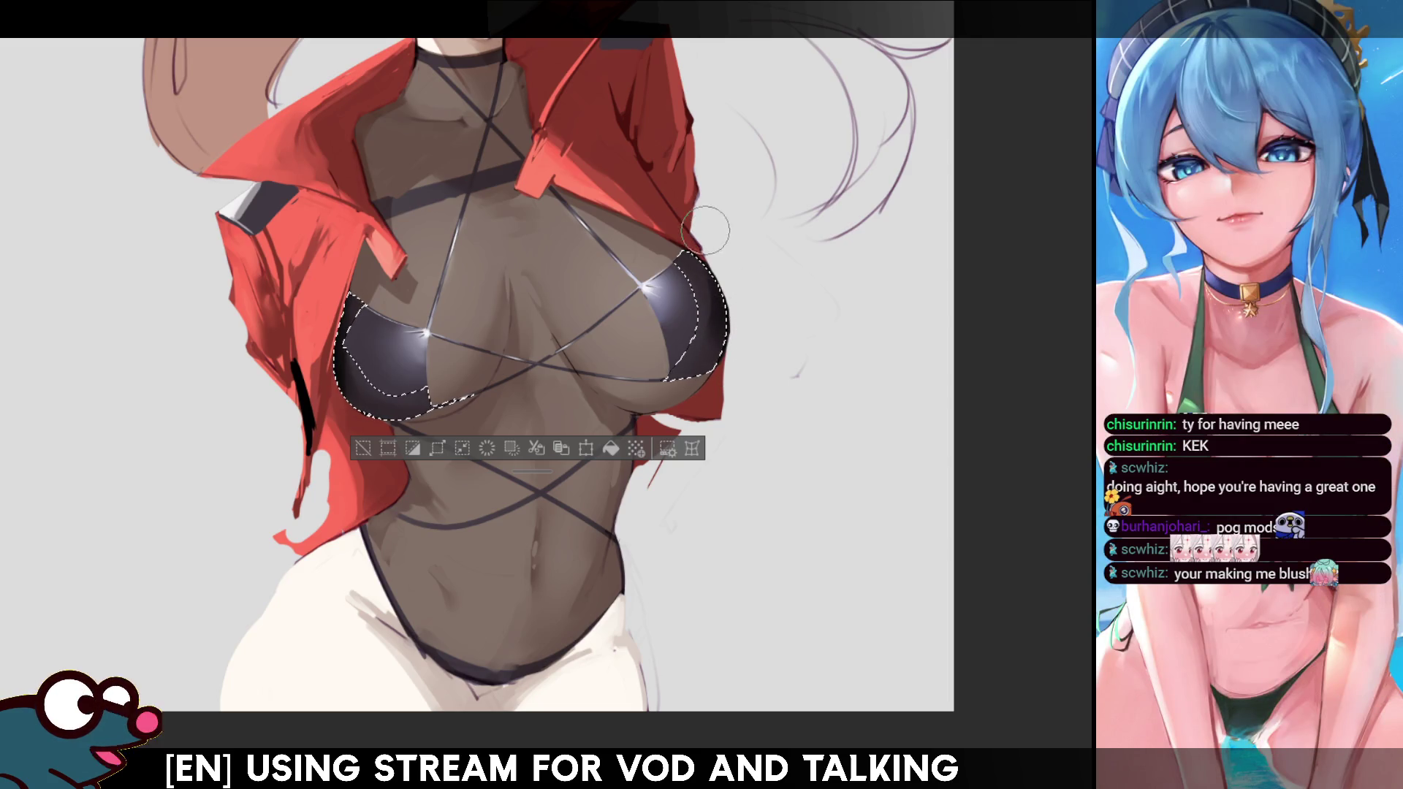
pyautogui.hotkey('ctrl', 'd')
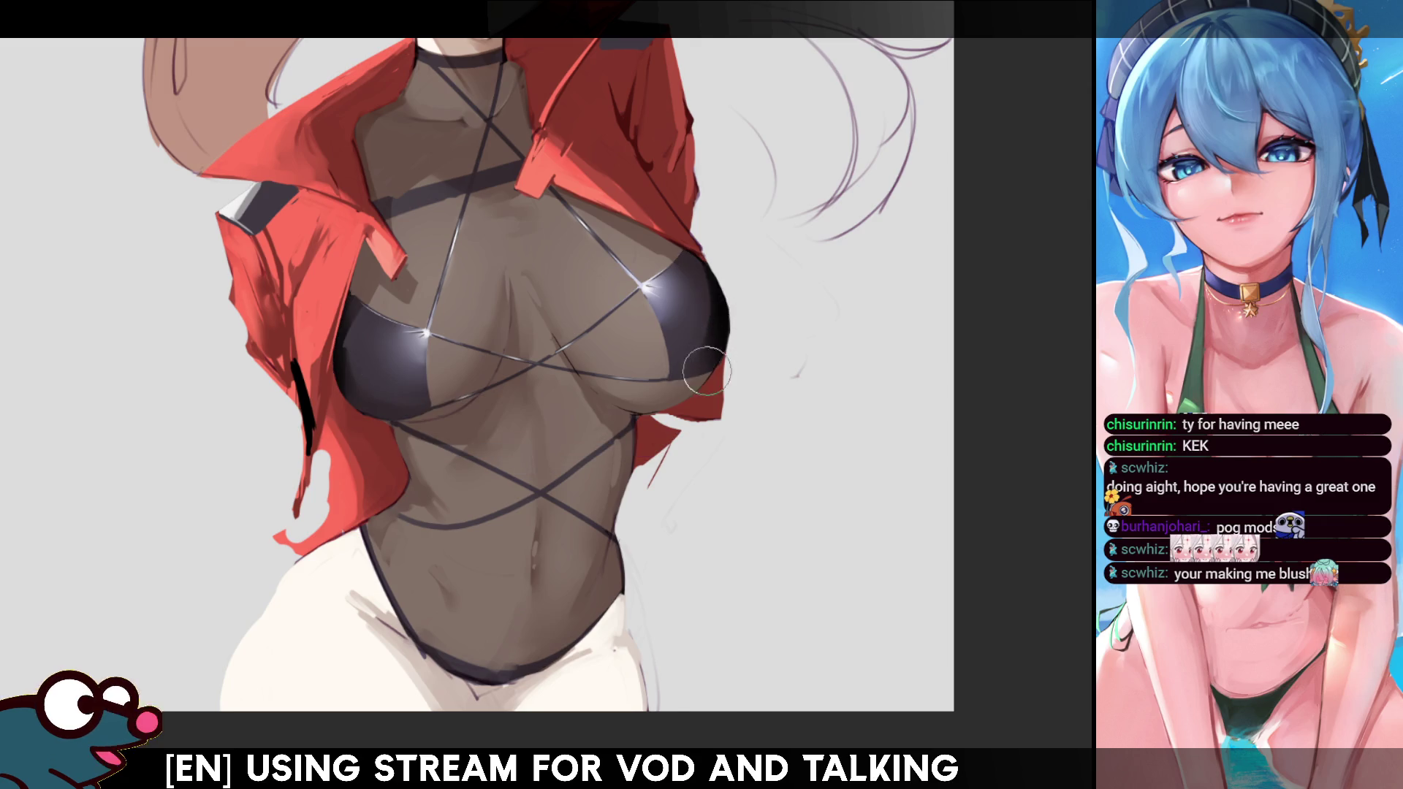
# Tilt the view and add a short white highlight along the belly strap.
pyautogui.press('h')
pyautogui.press('h')
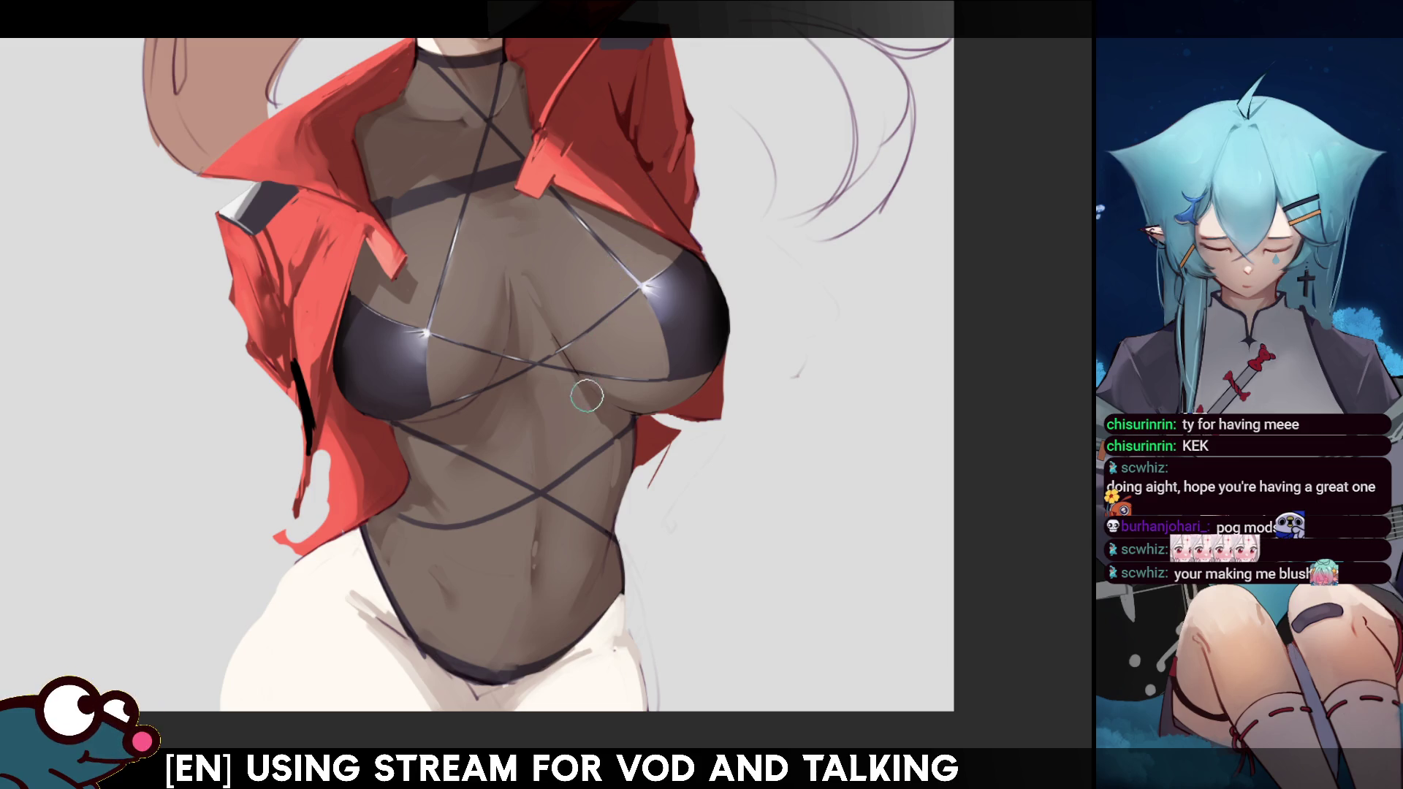
pyautogui.scroll(-3, 475, 365)
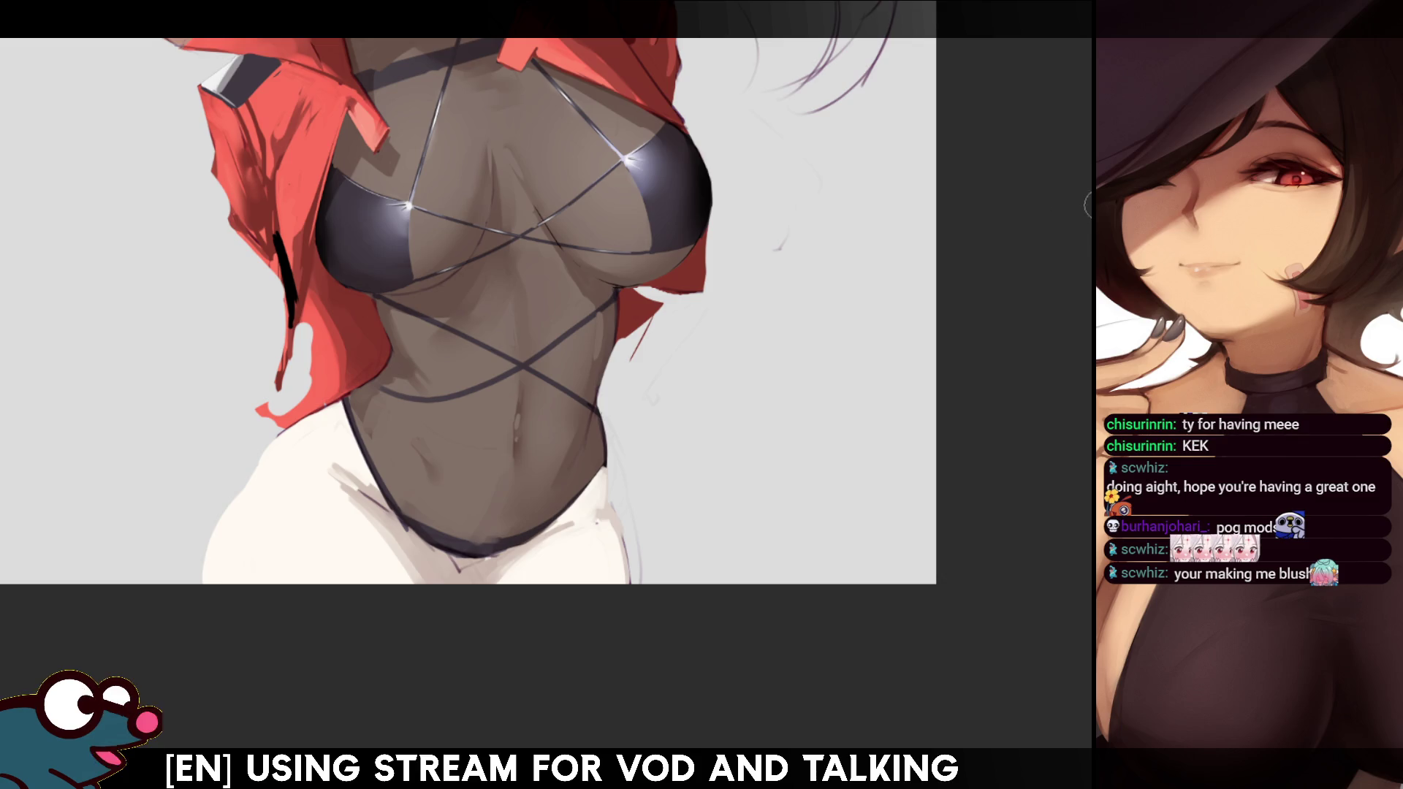
pyautogui.scroll(-2, 467, 307)
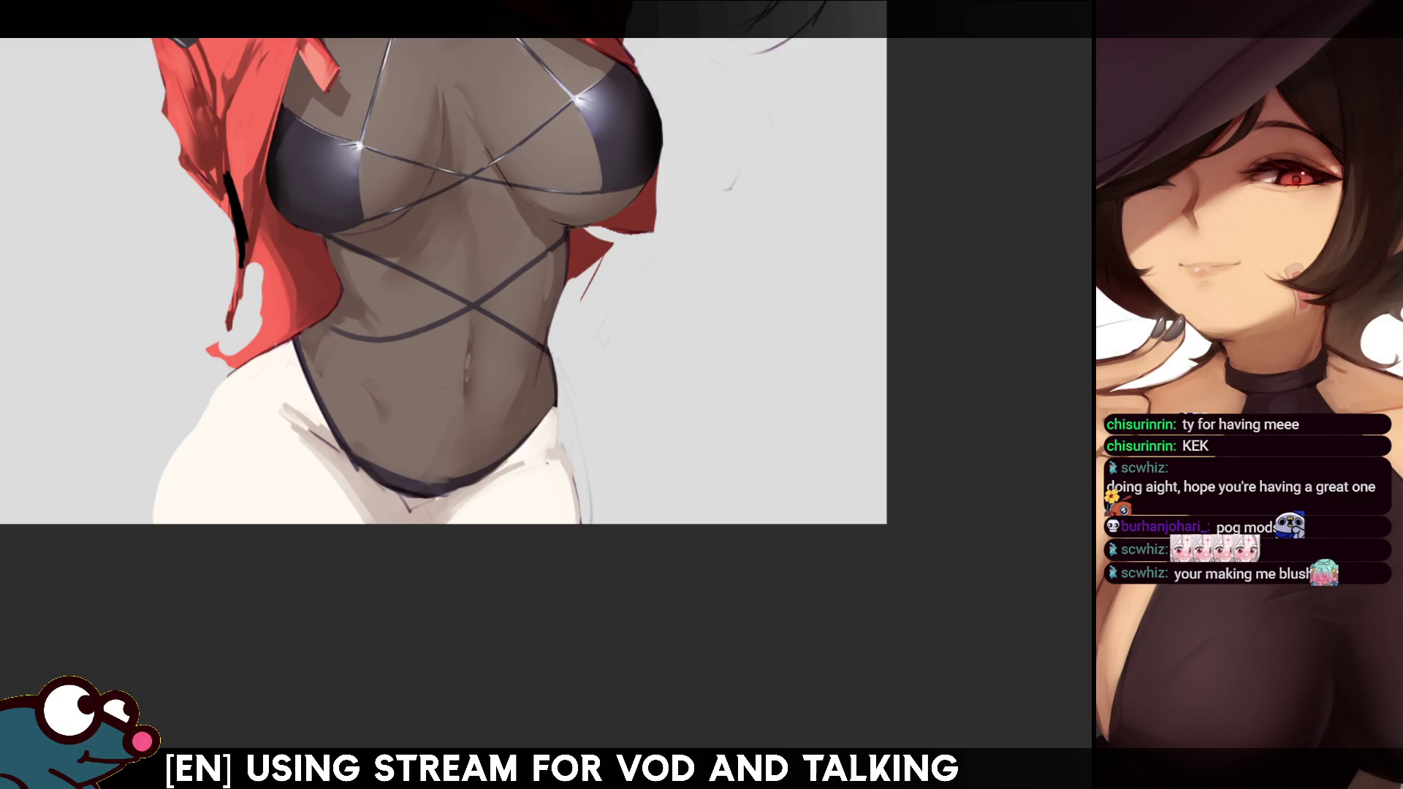
pyautogui.press('4')
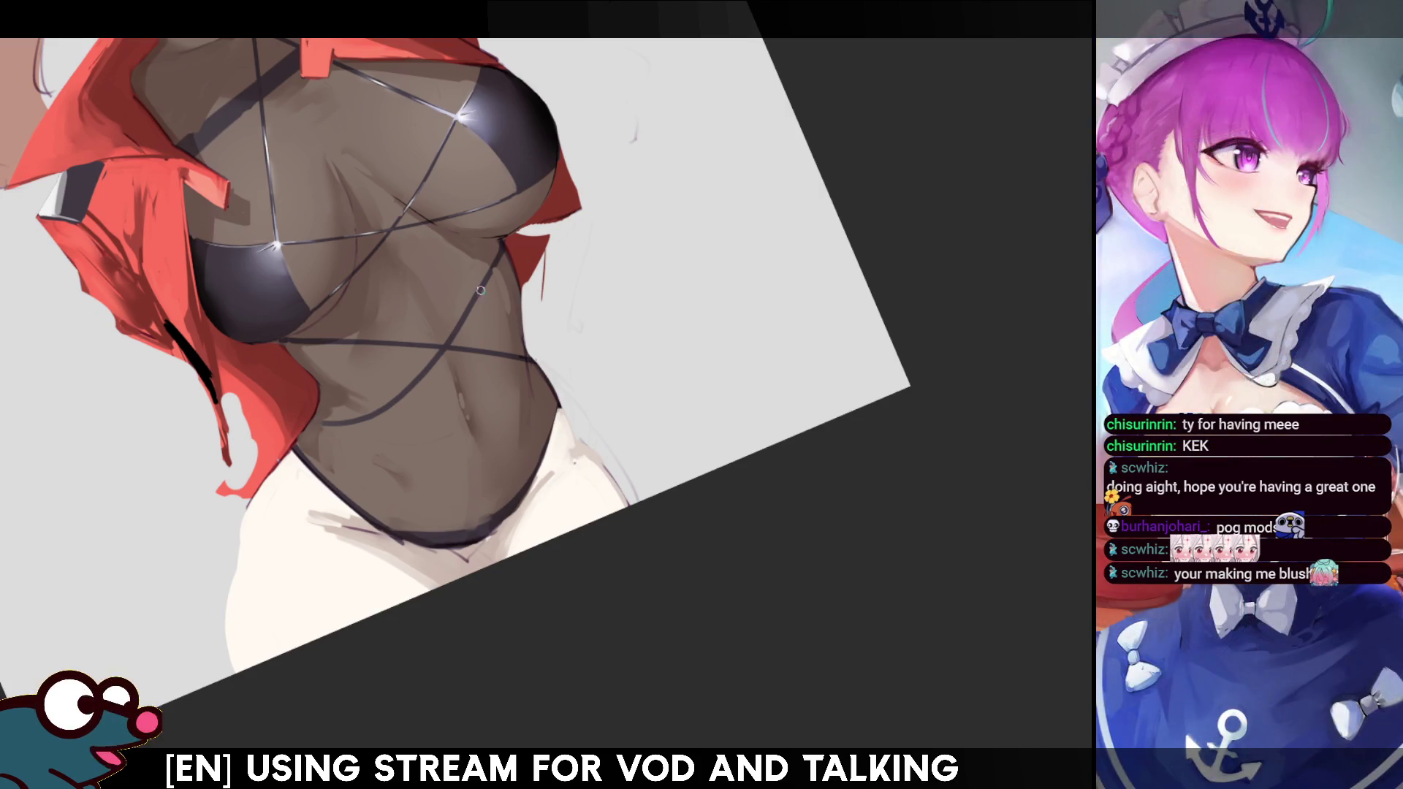
pyautogui.press('h')
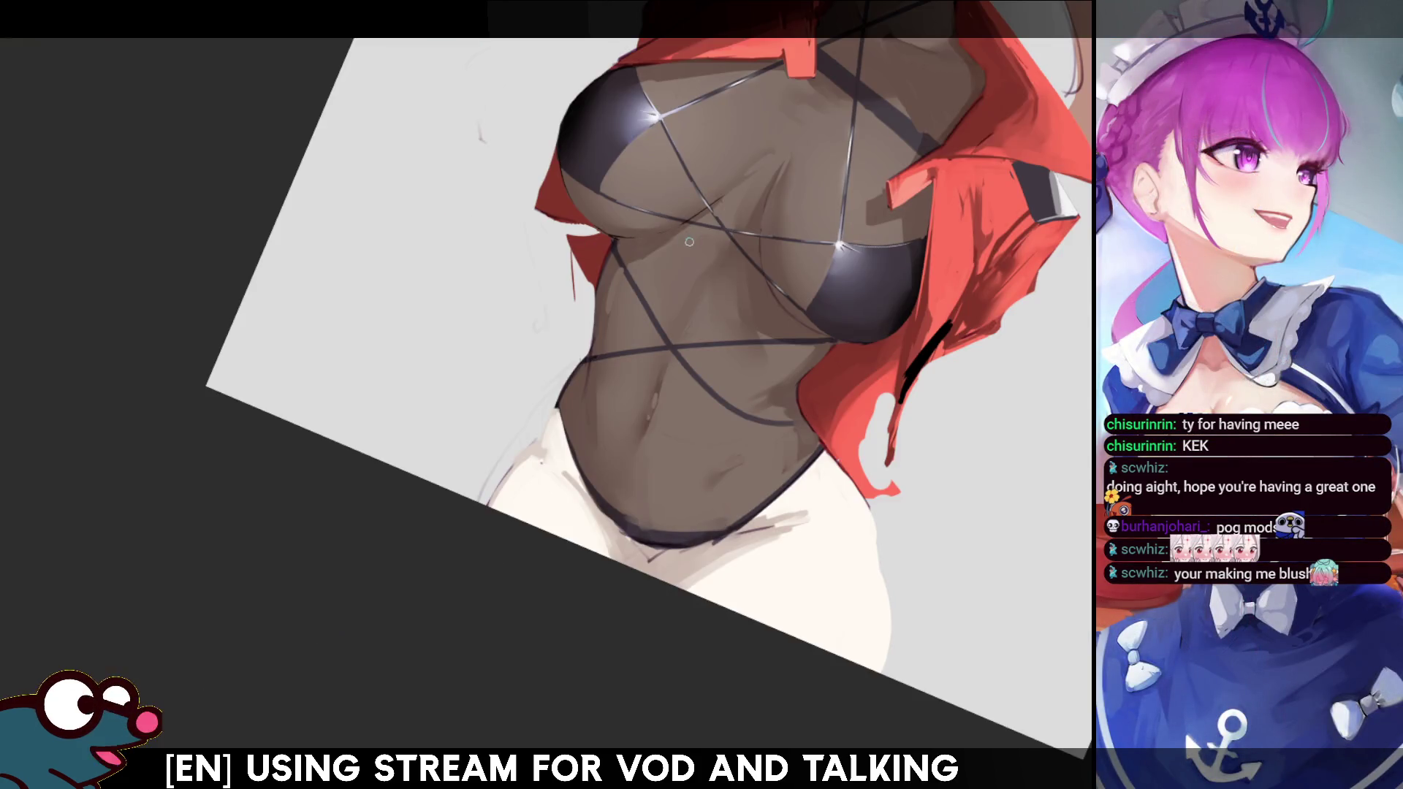
pyautogui.press('h')
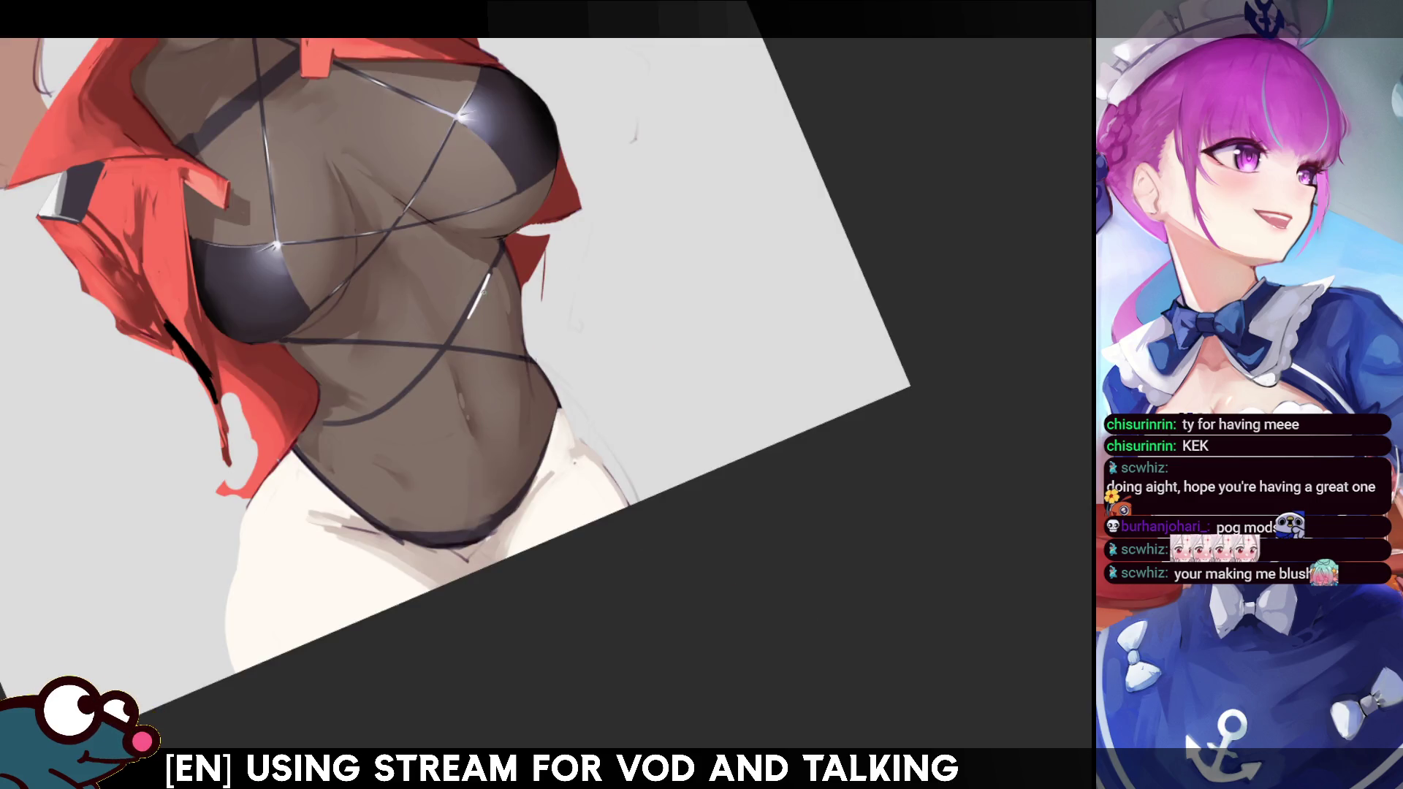
pyautogui.moveTo(483, 281); pyautogui.dragTo(465, 316)
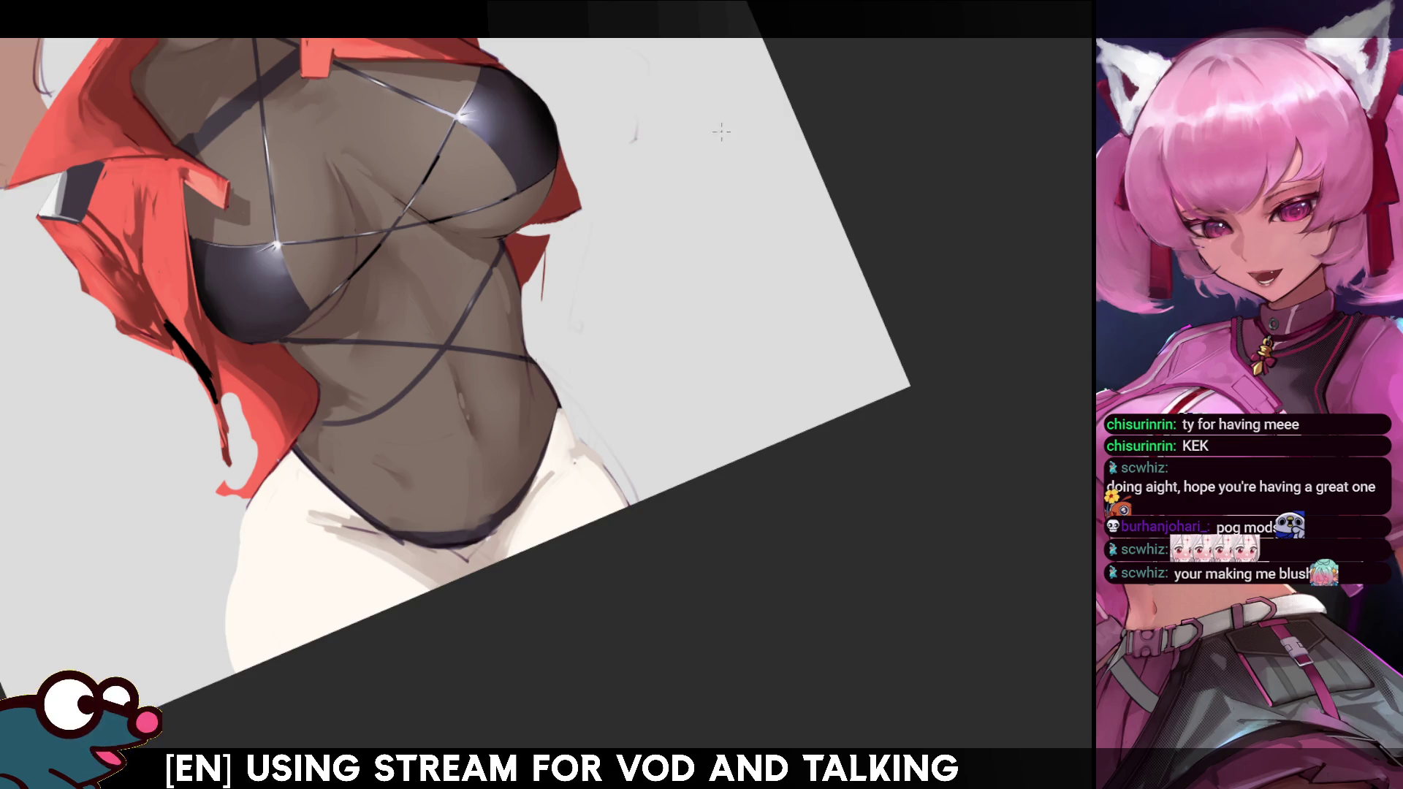
# Compare mirrored views, then straighten, zoom in and pan down toward the lower torso.
pyautogui.press('h')
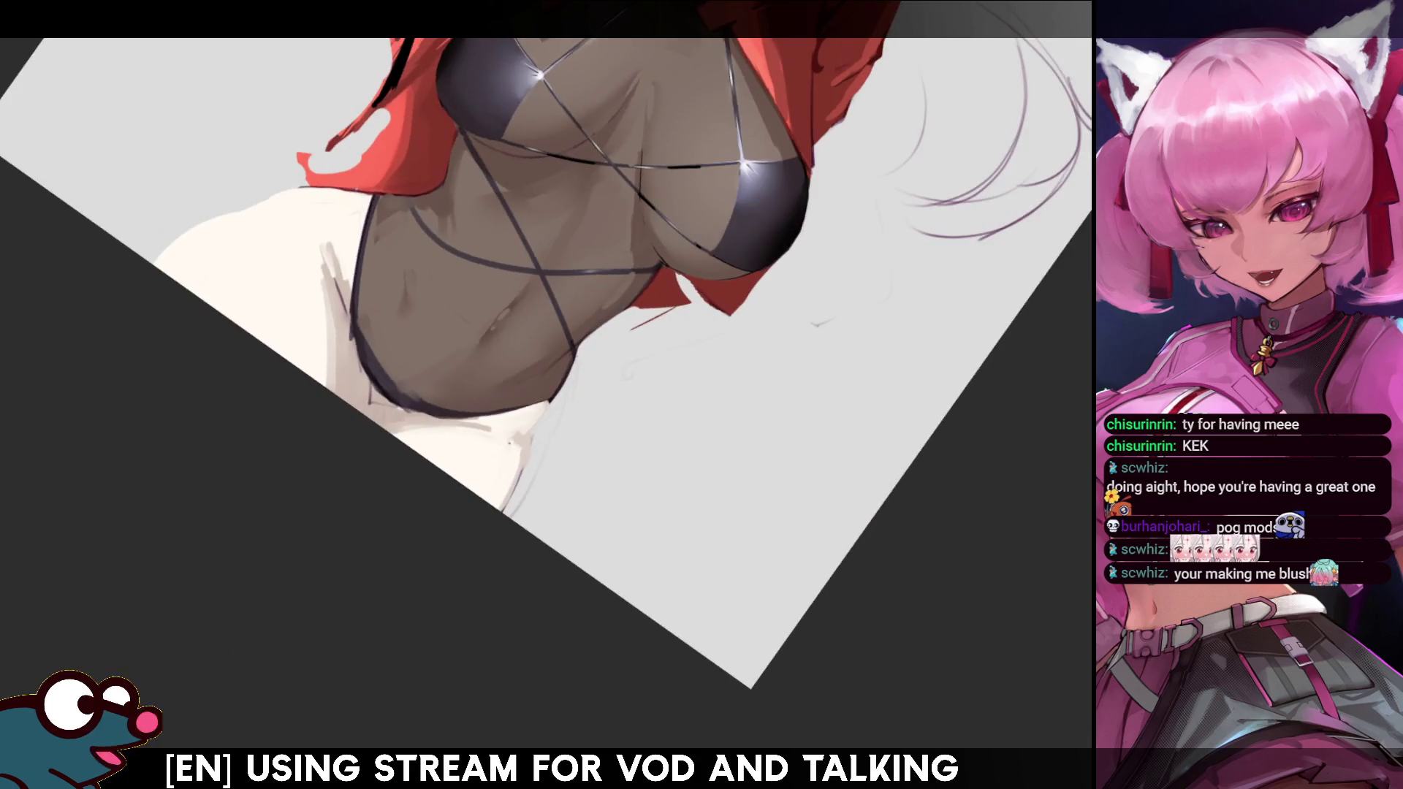
pyautogui.press('h')
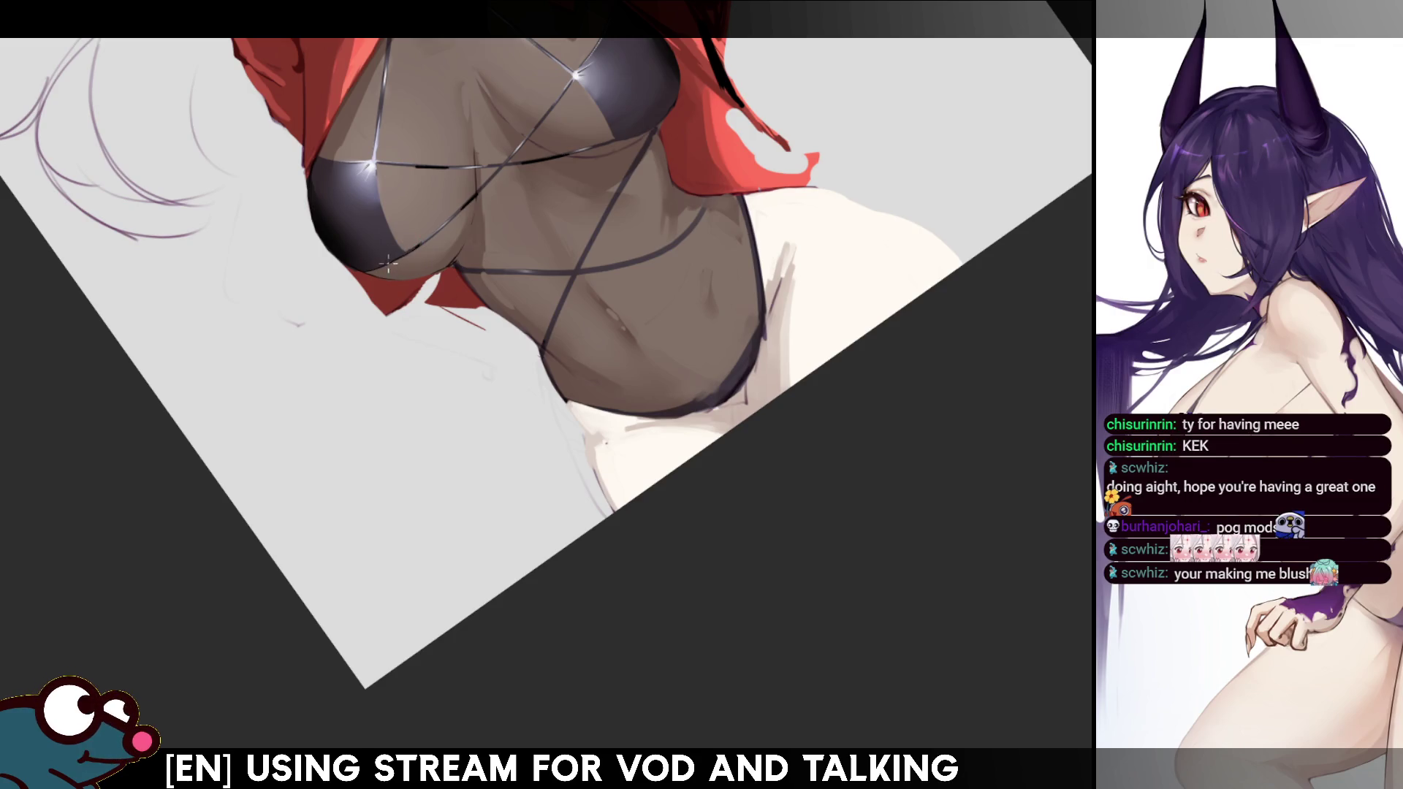
pyautogui.press('h')
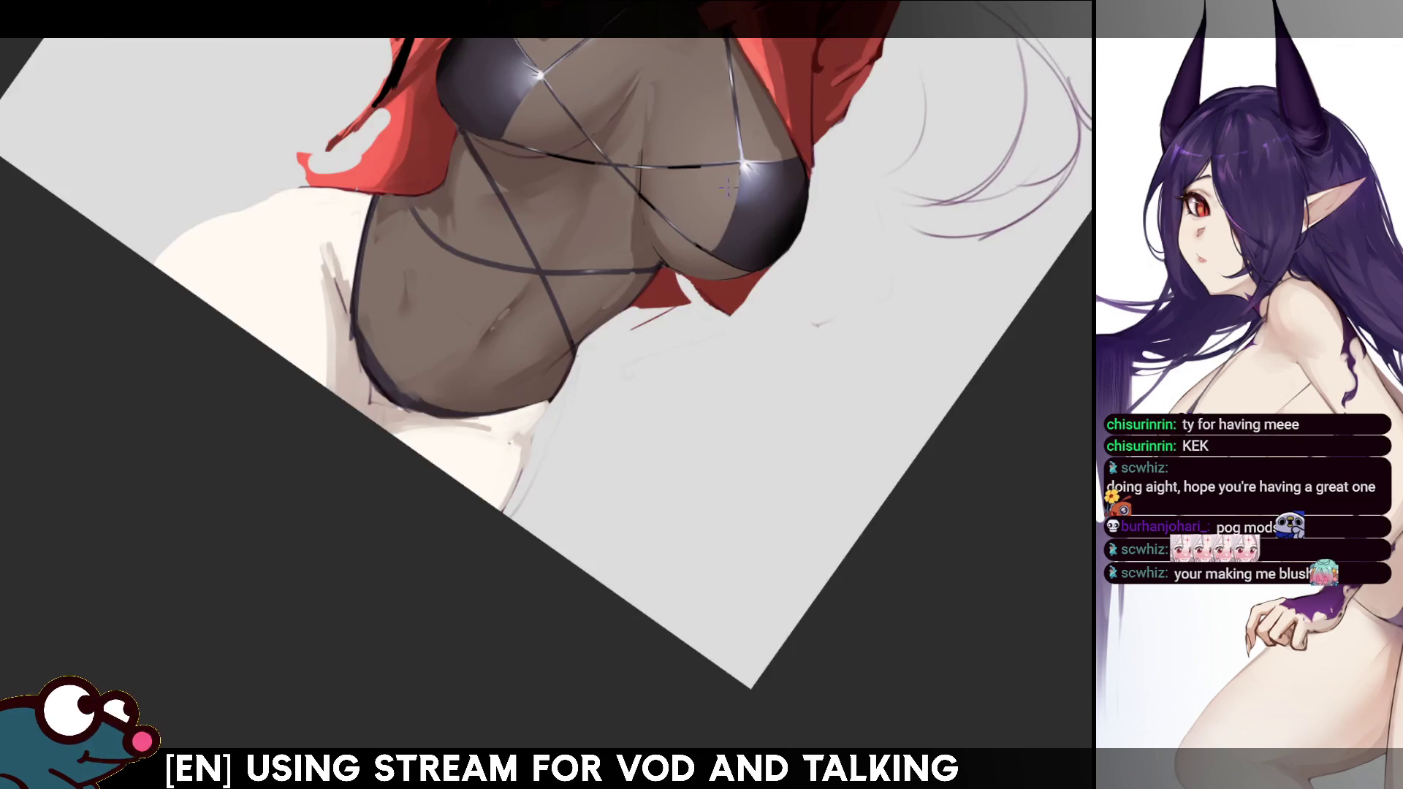
pyautogui.press('h')
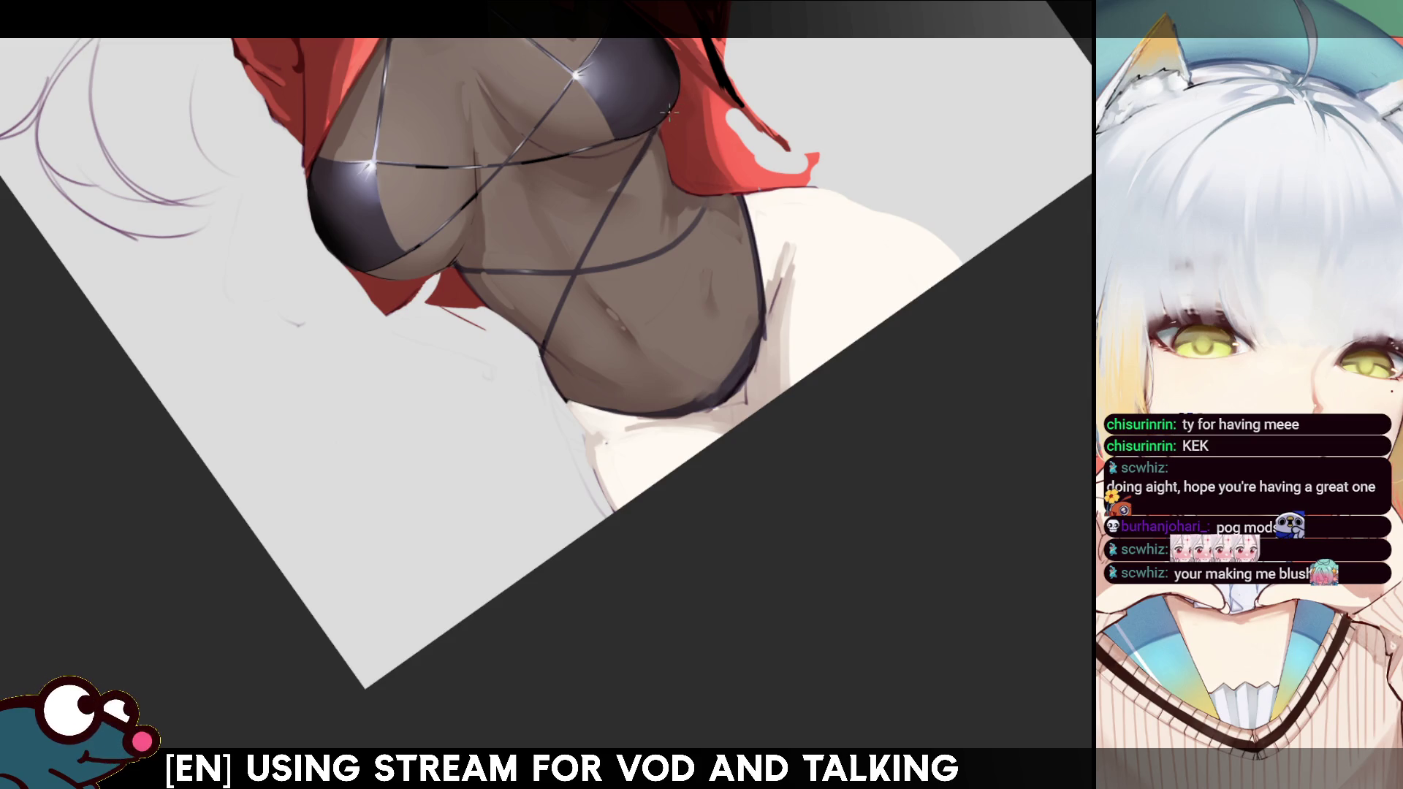
pyautogui.press('h')
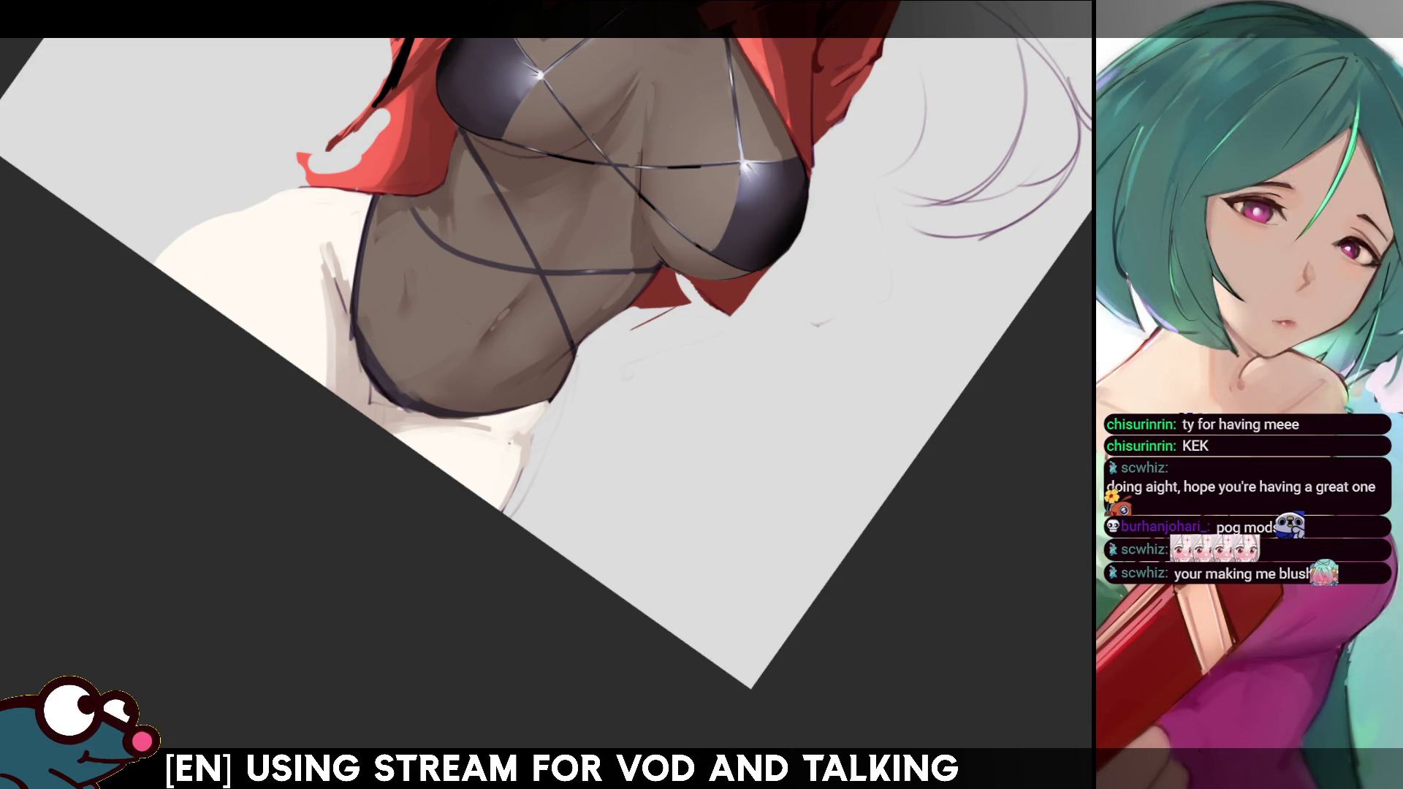
pyautogui.hotkey('ctrl', '0')
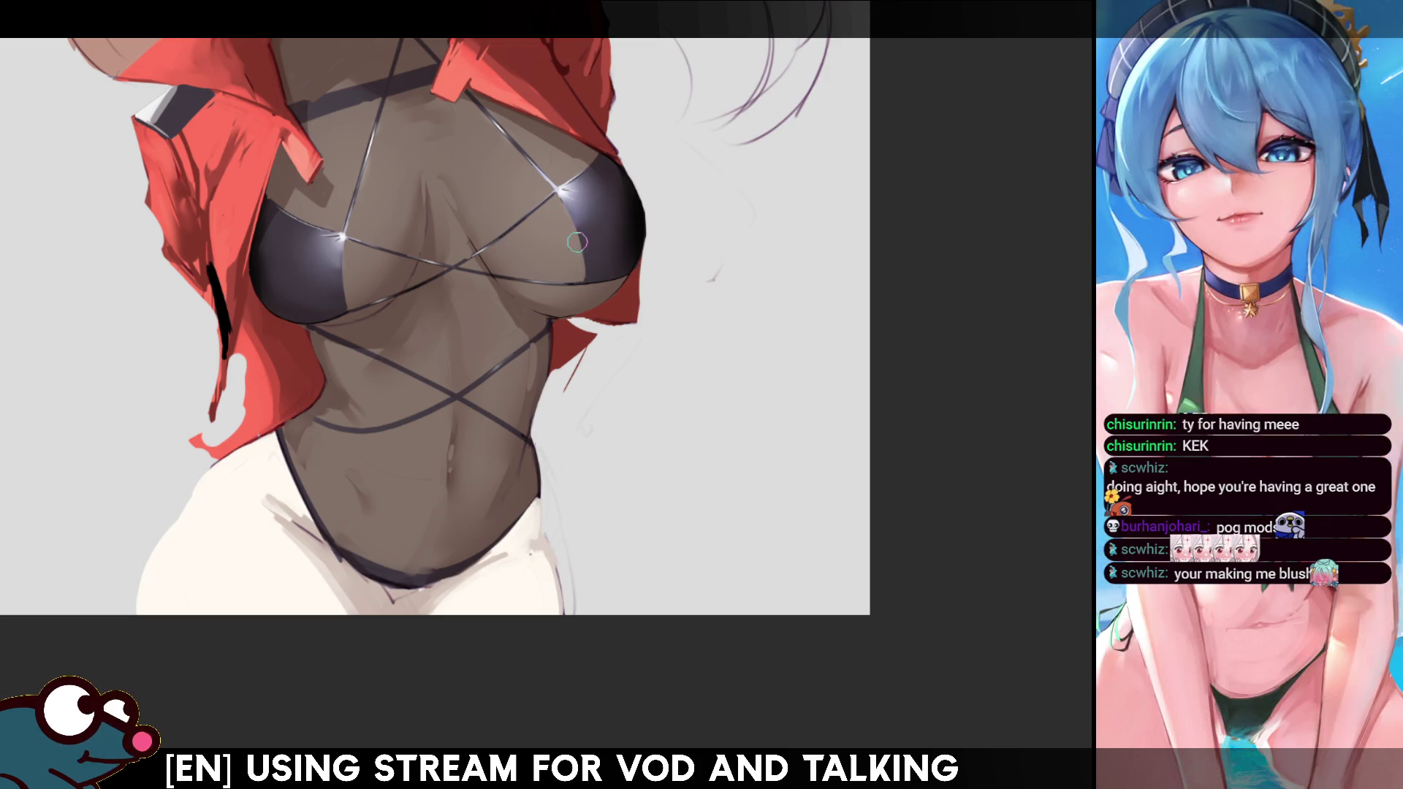
pyautogui.moveTo(1048, 261); pyautogui.dragTo(1126, 147)
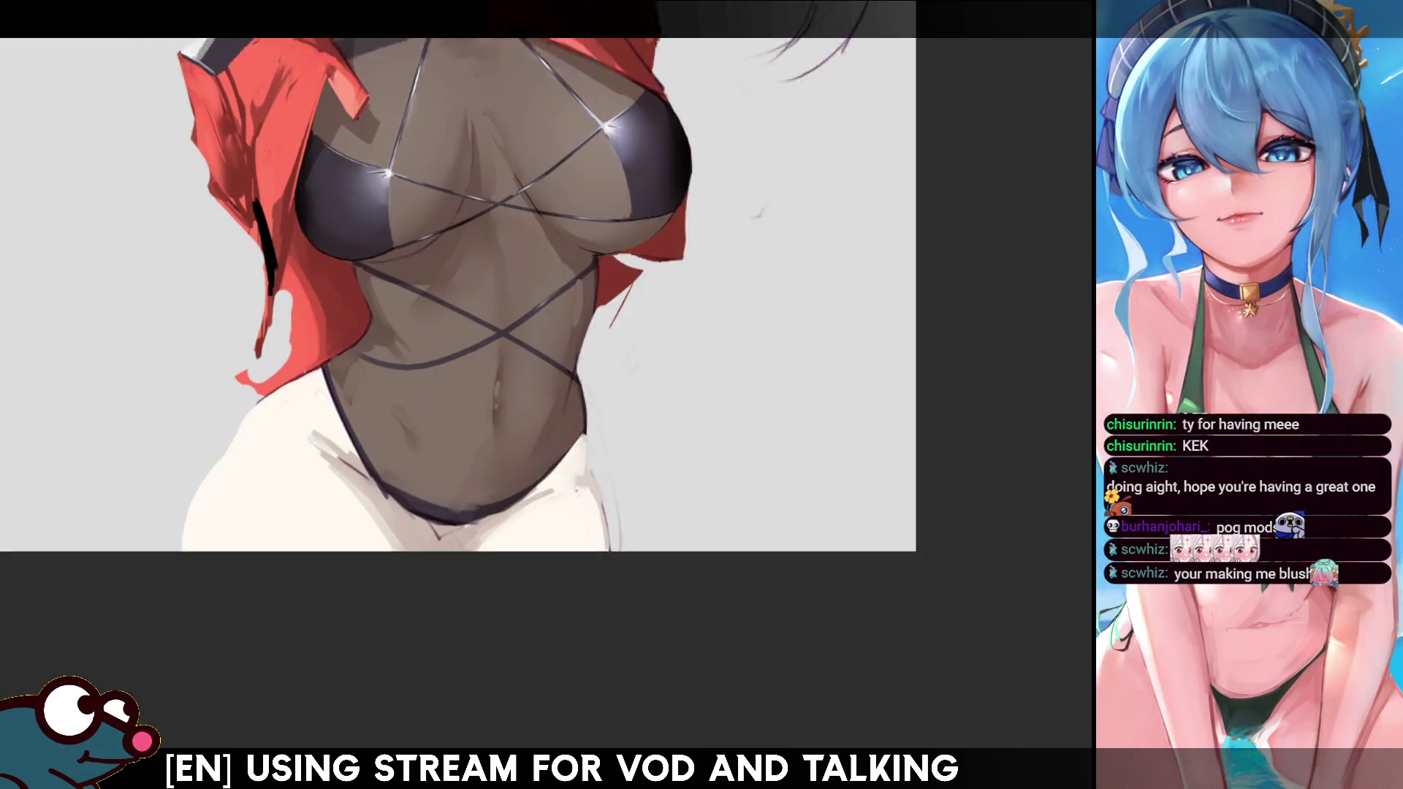
pyautogui.moveTo(475, 219); pyautogui.dragTo(404, 533)
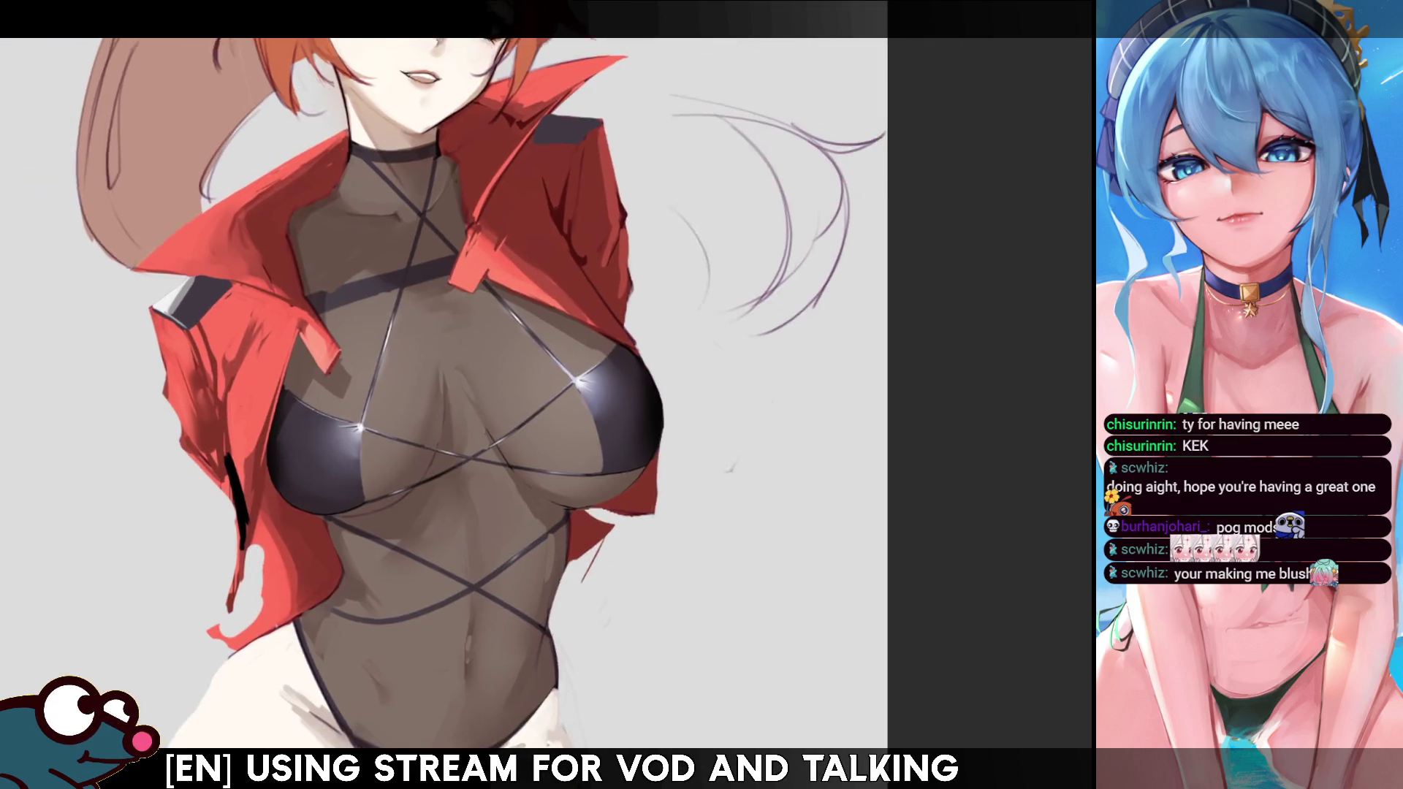
pyautogui.moveTo(342, 443); pyautogui.dragTo(331, 443)
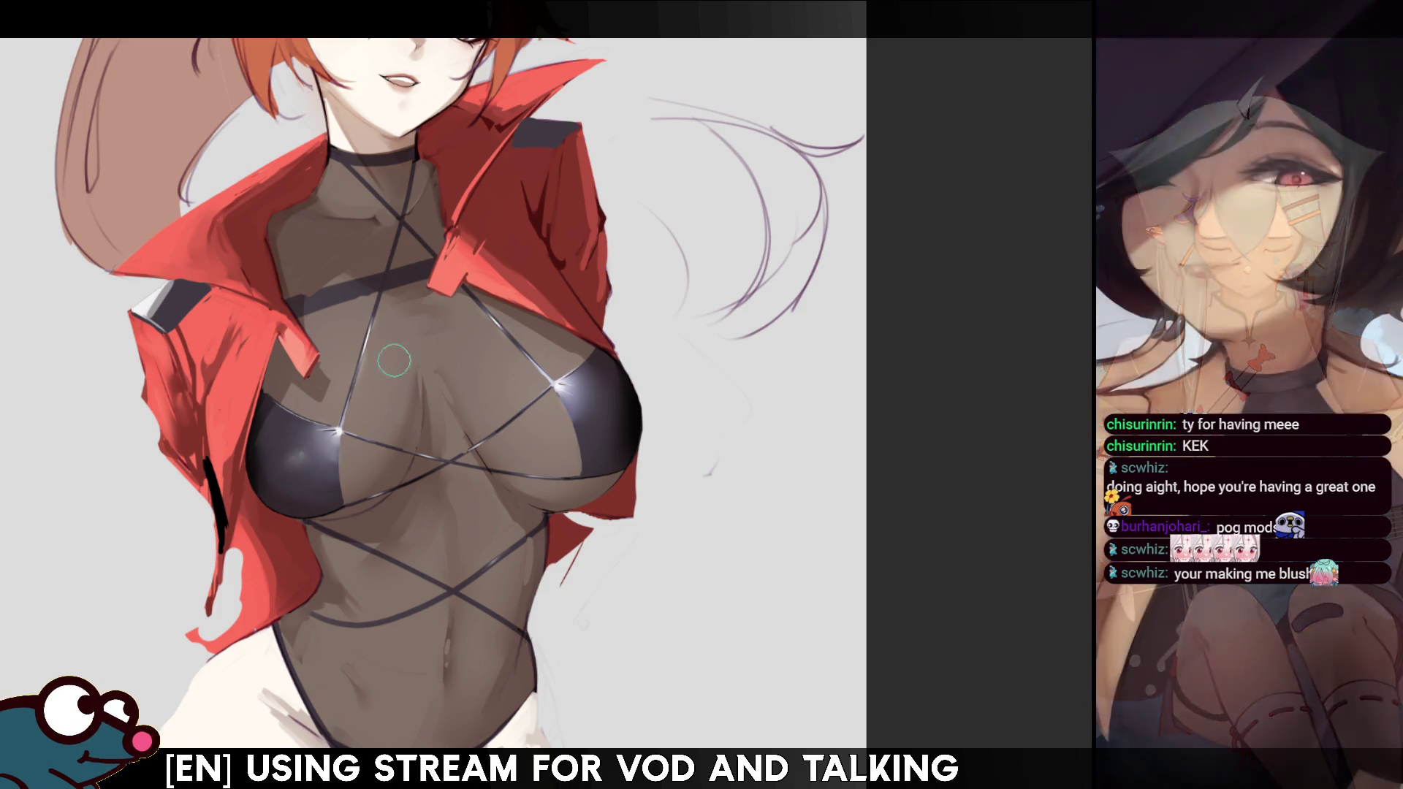
pyautogui.press('m')
pyautogui.press('m')
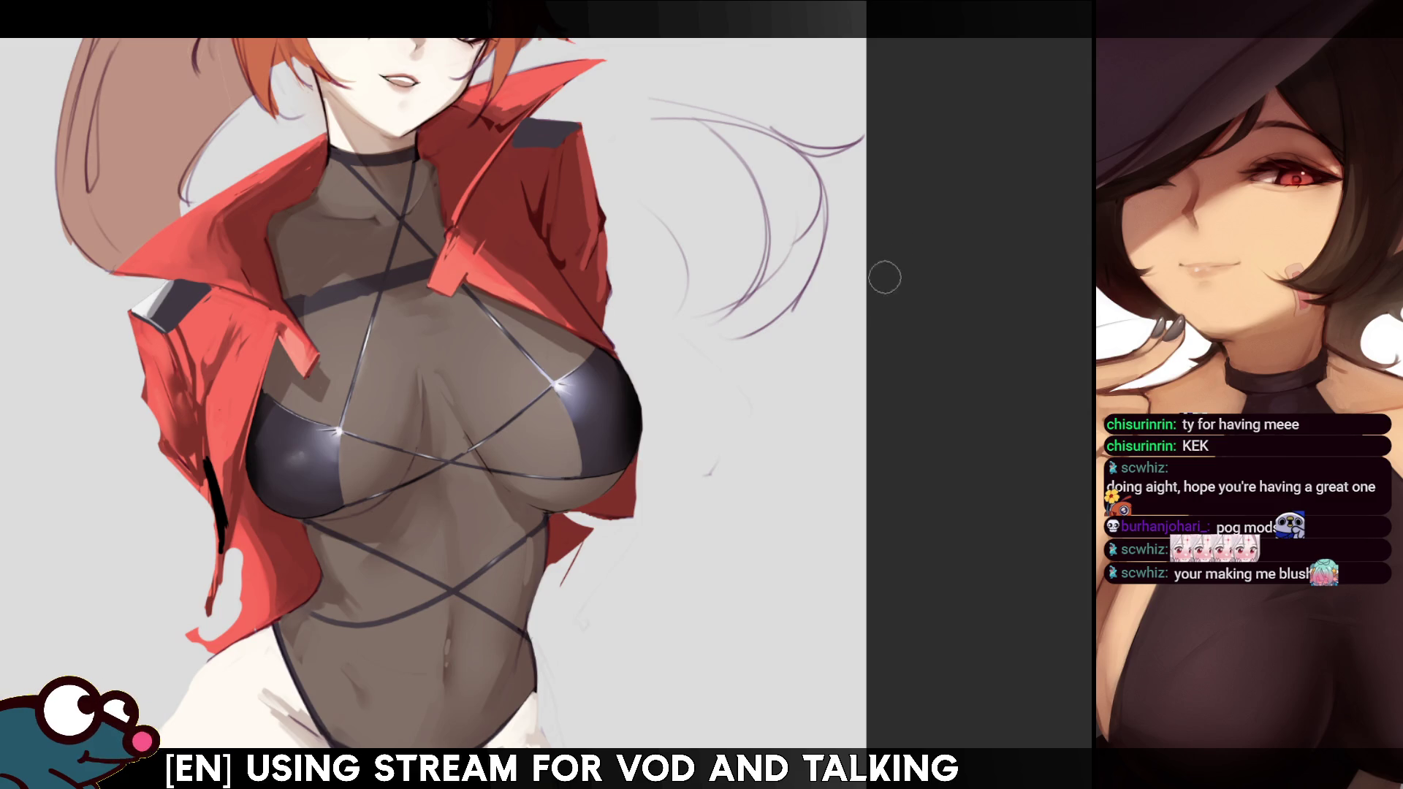
pyautogui.click(293, 459)
pyautogui.click(301, 455)
pyautogui.hotkey('ctrl', 'z')
pyautogui.hotkey('ctrl', 'z')
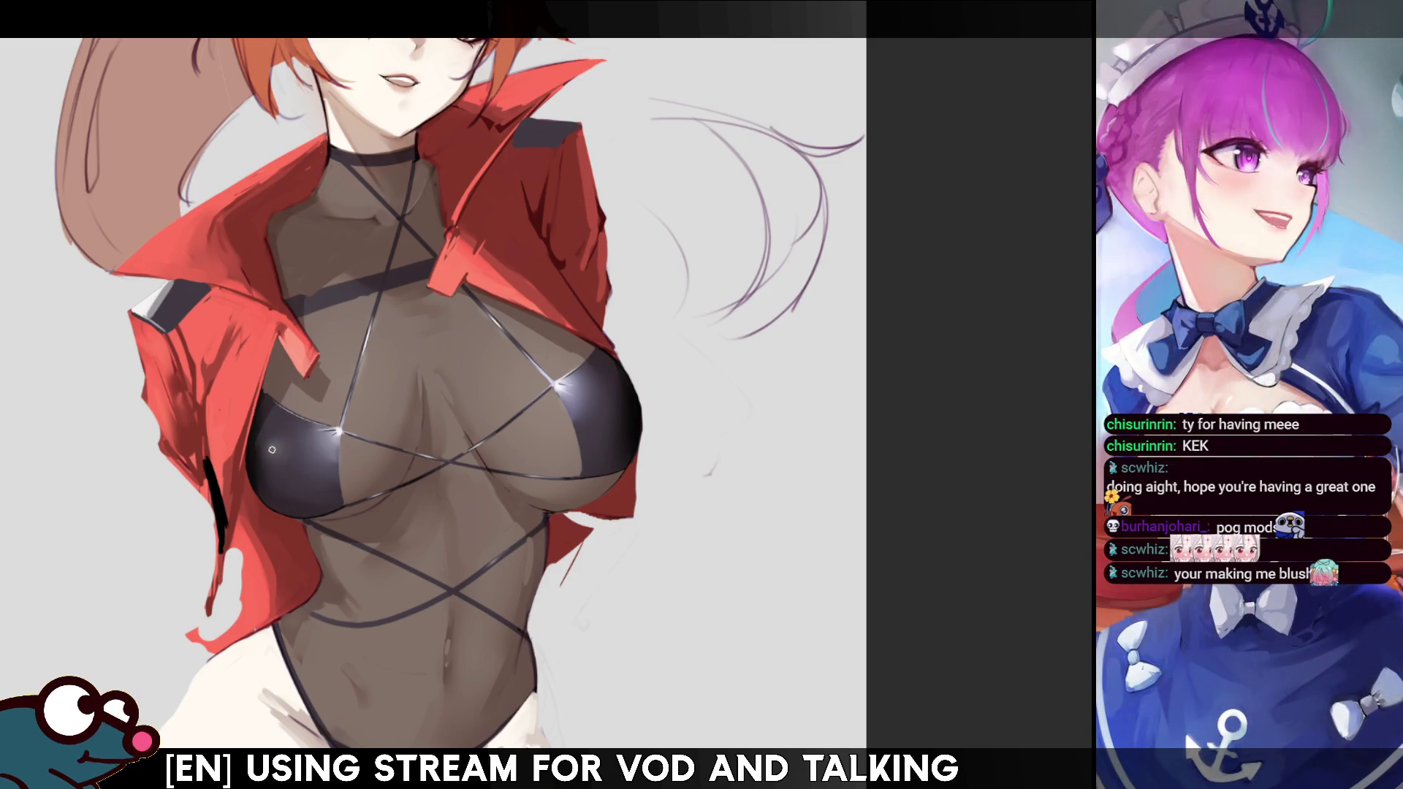
pyautogui.press(']')
pyautogui.press(']')
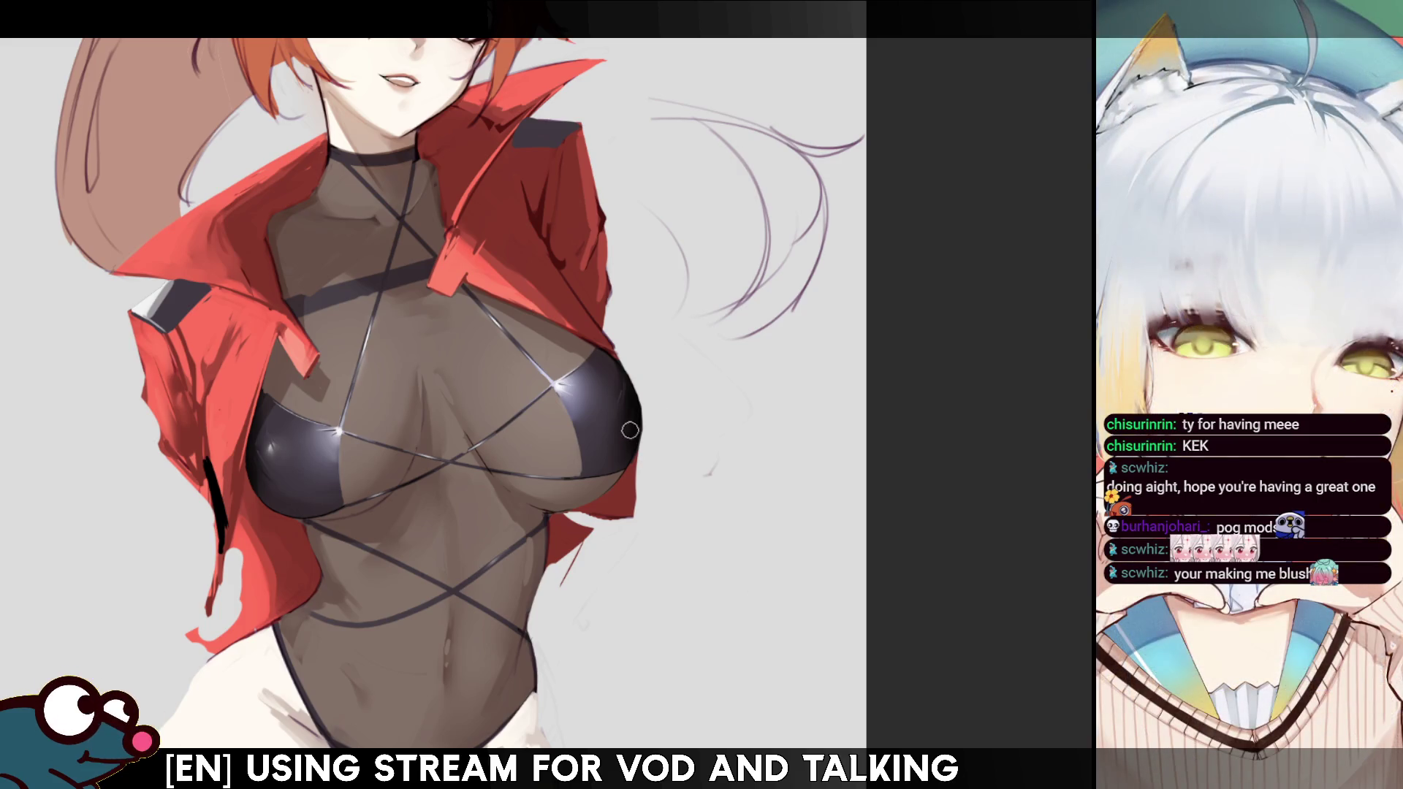
pyautogui.press('h')
pyautogui.press('h')
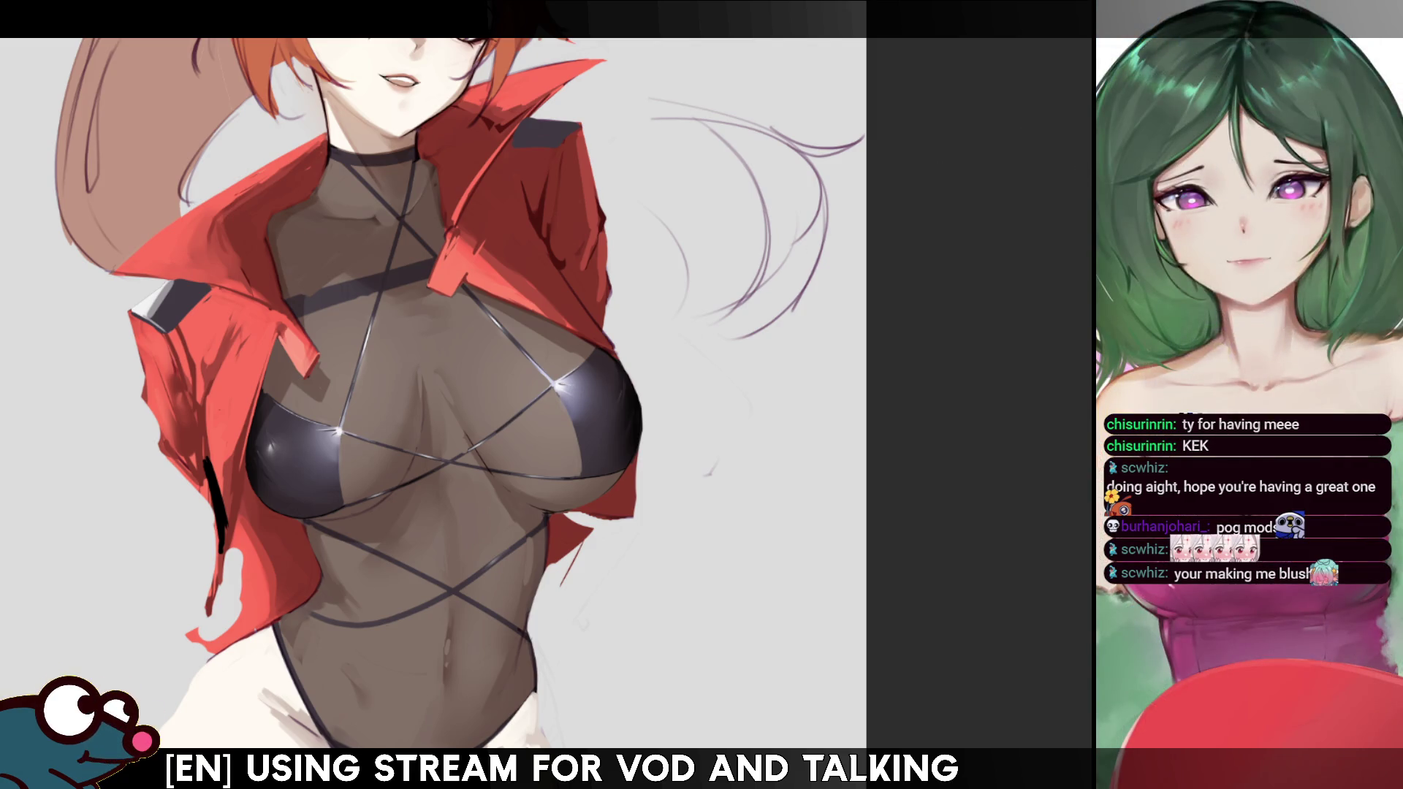
pyautogui.scroll(2, 439, 395)
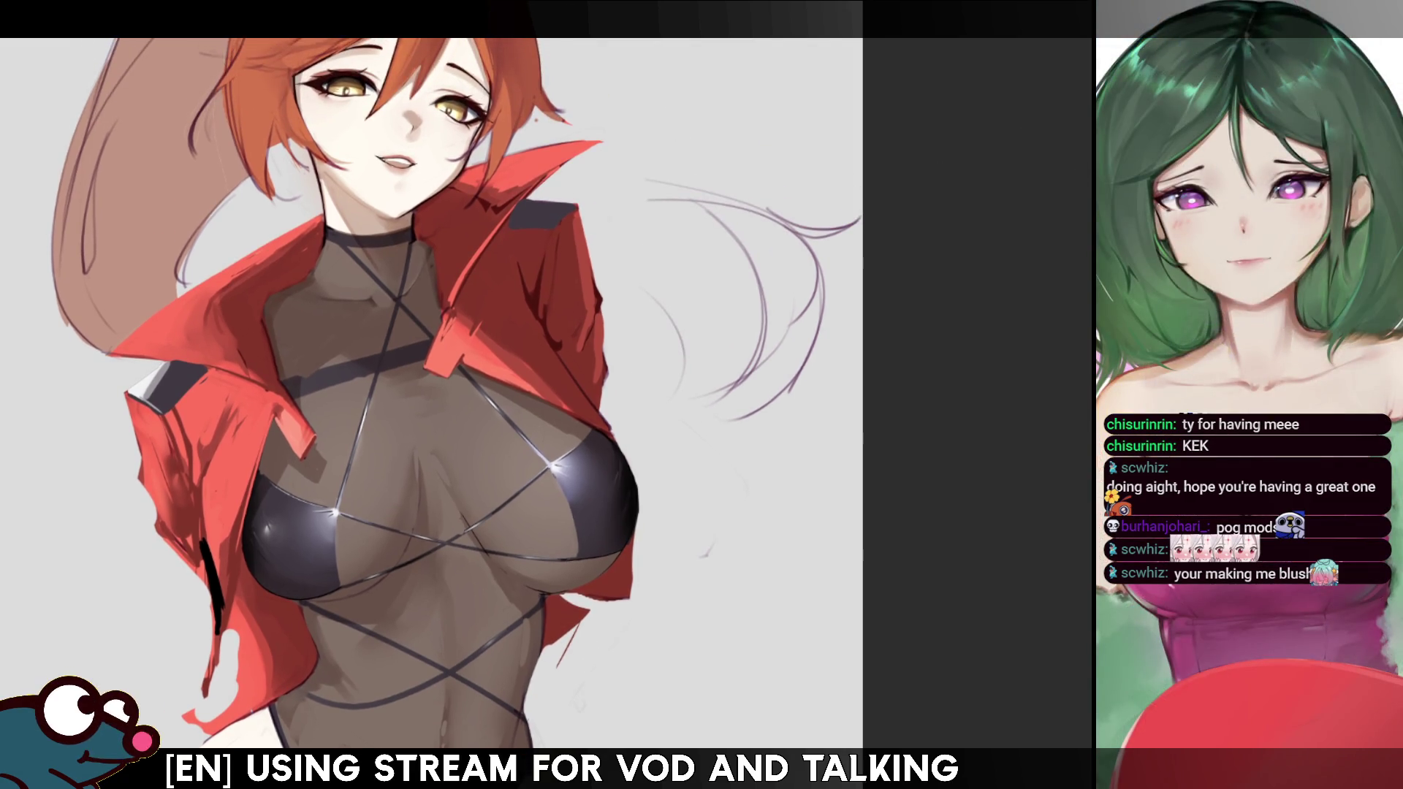
pyautogui.press('-')
pyautogui.press('-')
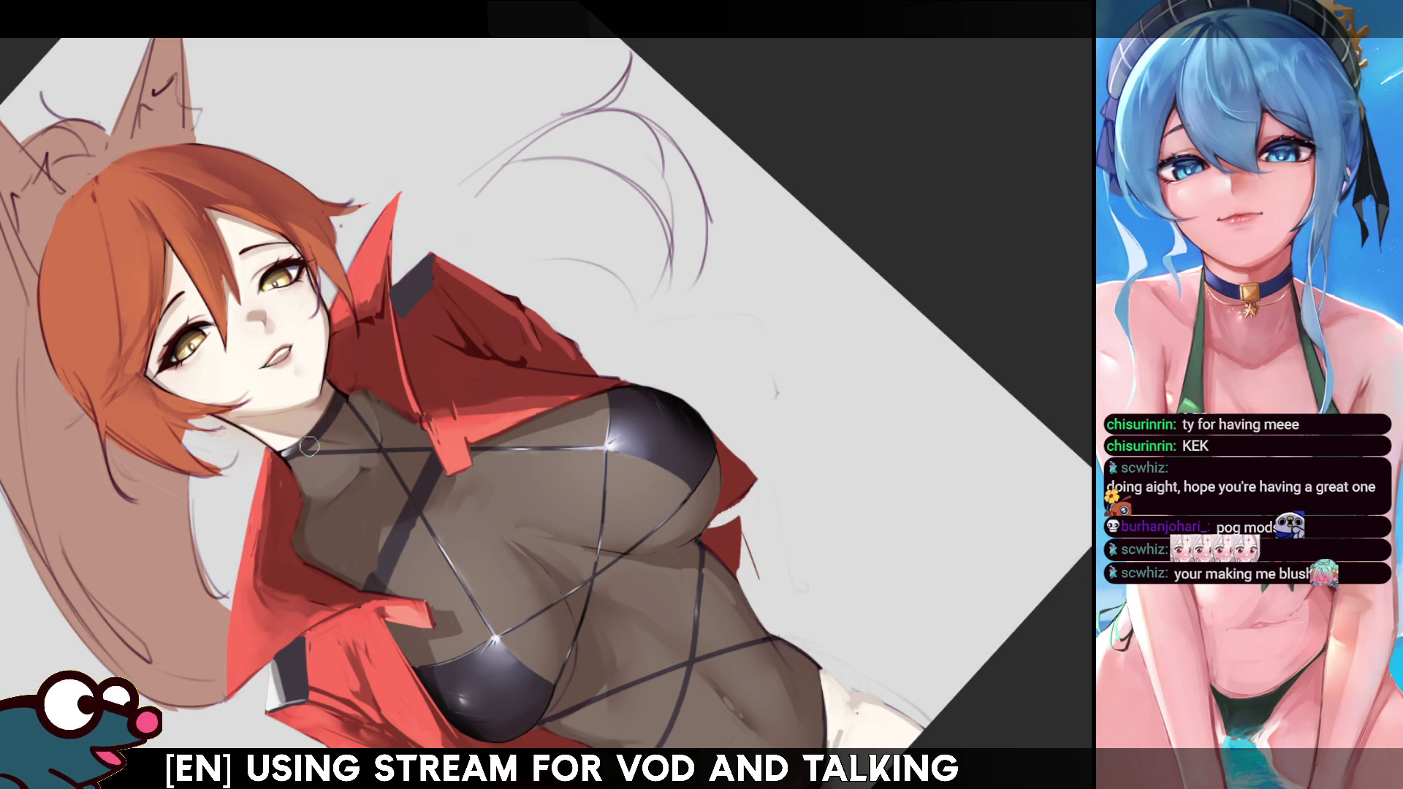
pyautogui.press('h')
pyautogui.press('h')
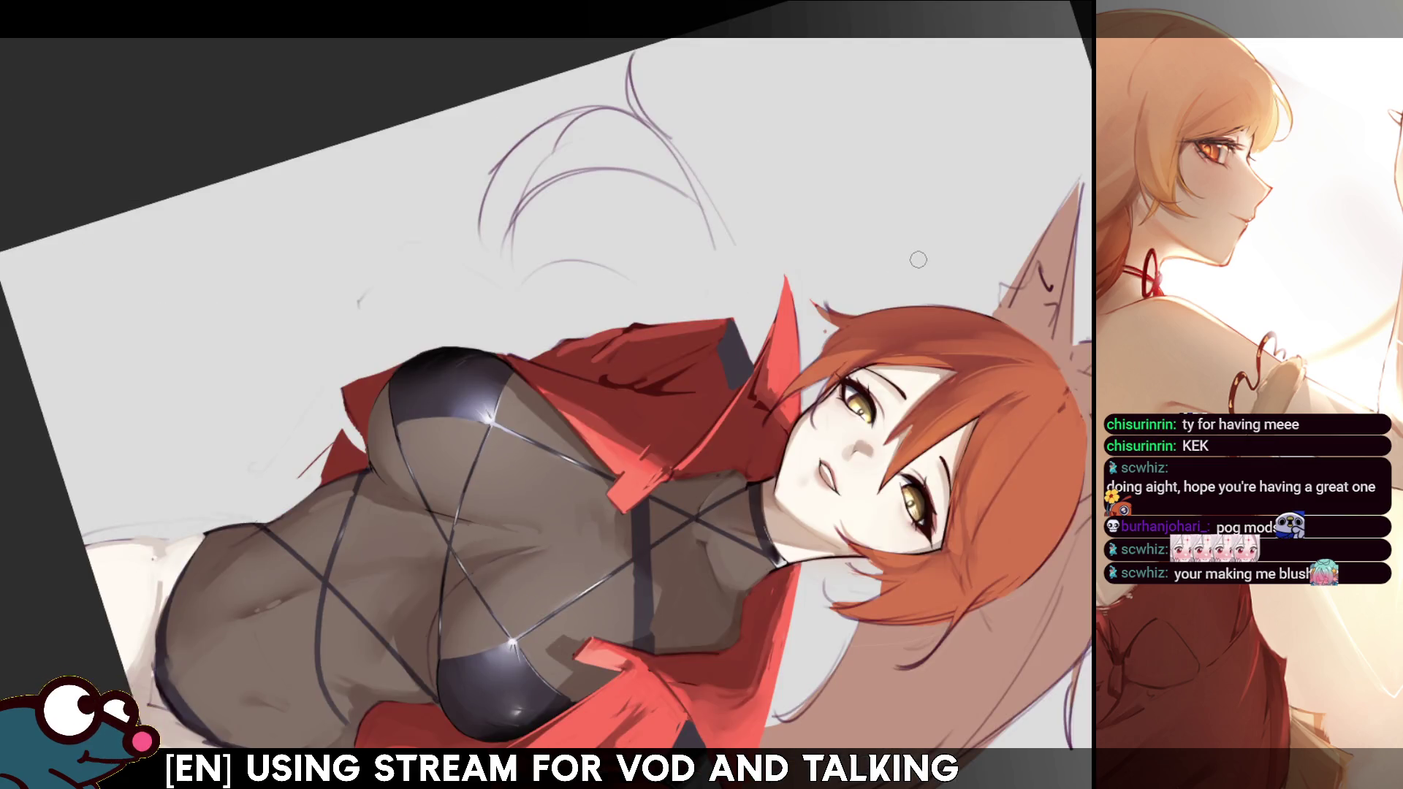
pyautogui.press('h')
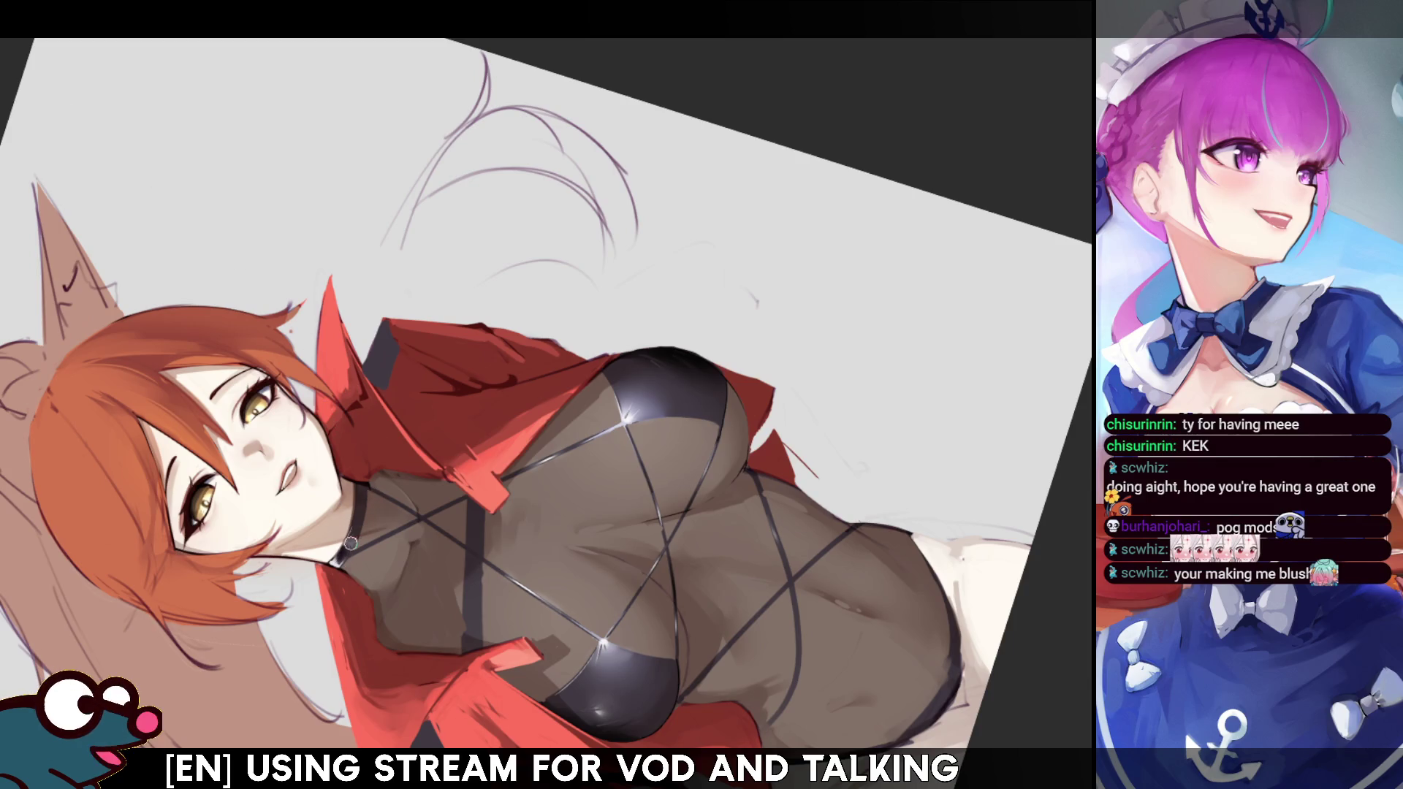
pyautogui.press('h')
pyautogui.press('h')
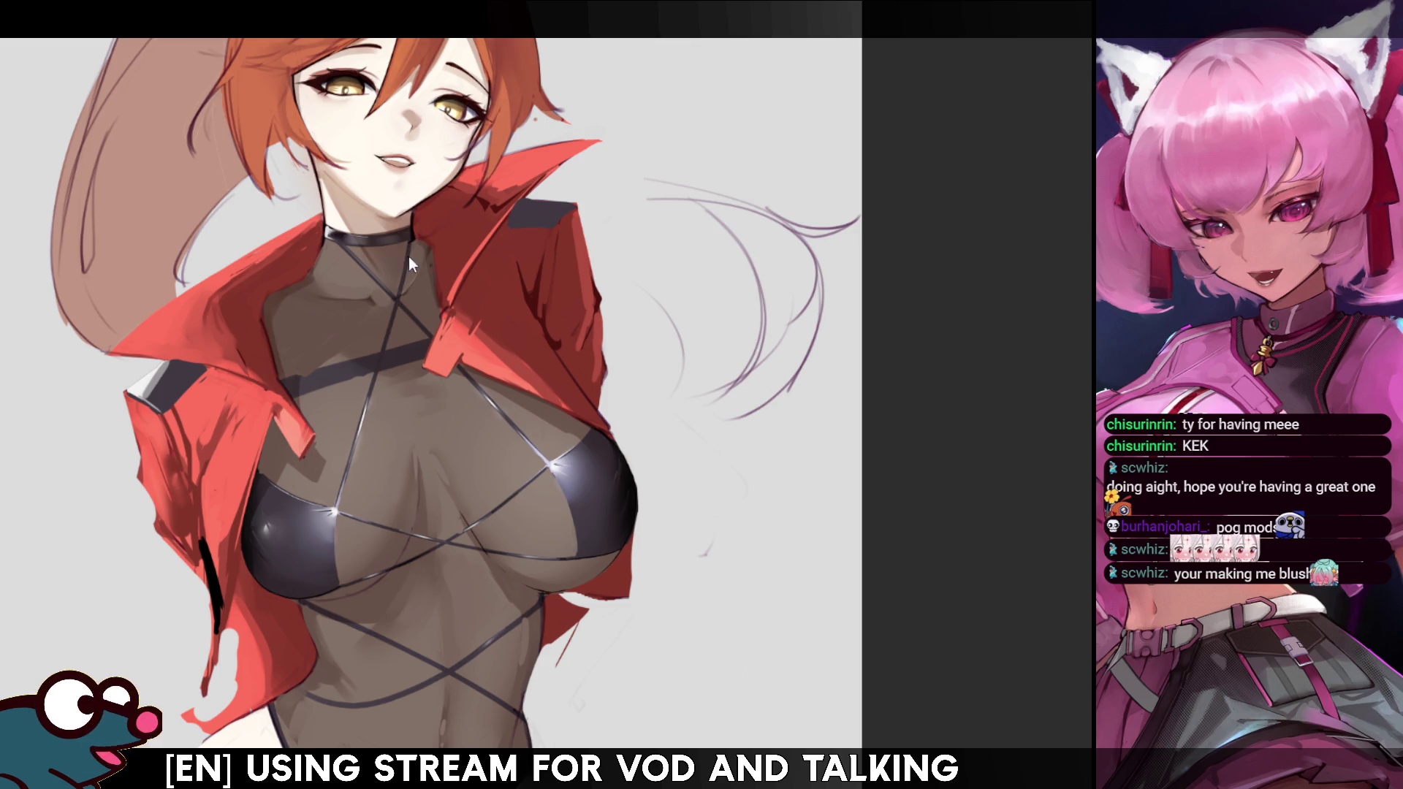
pyautogui.press('h')
pyautogui.press('h')
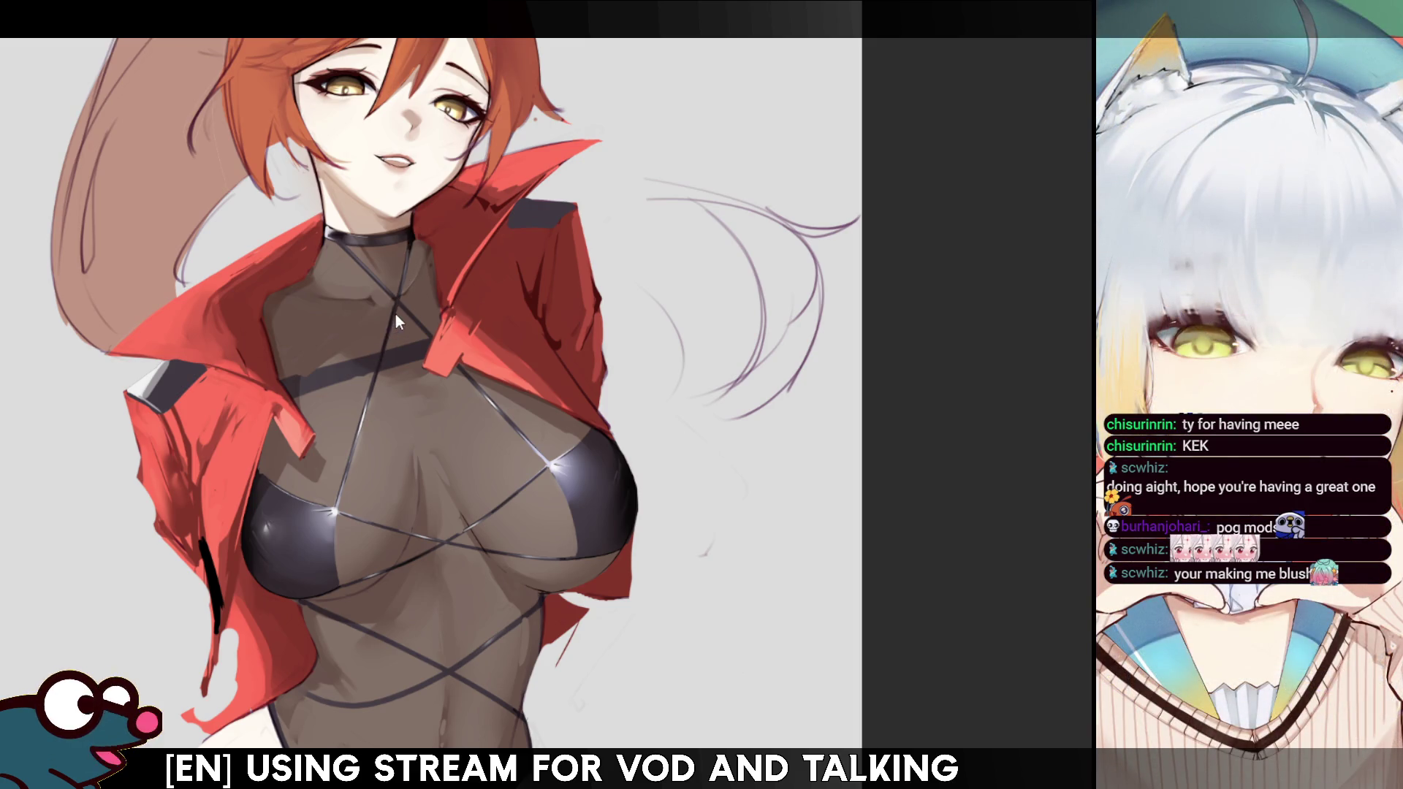
pyautogui.press('h')
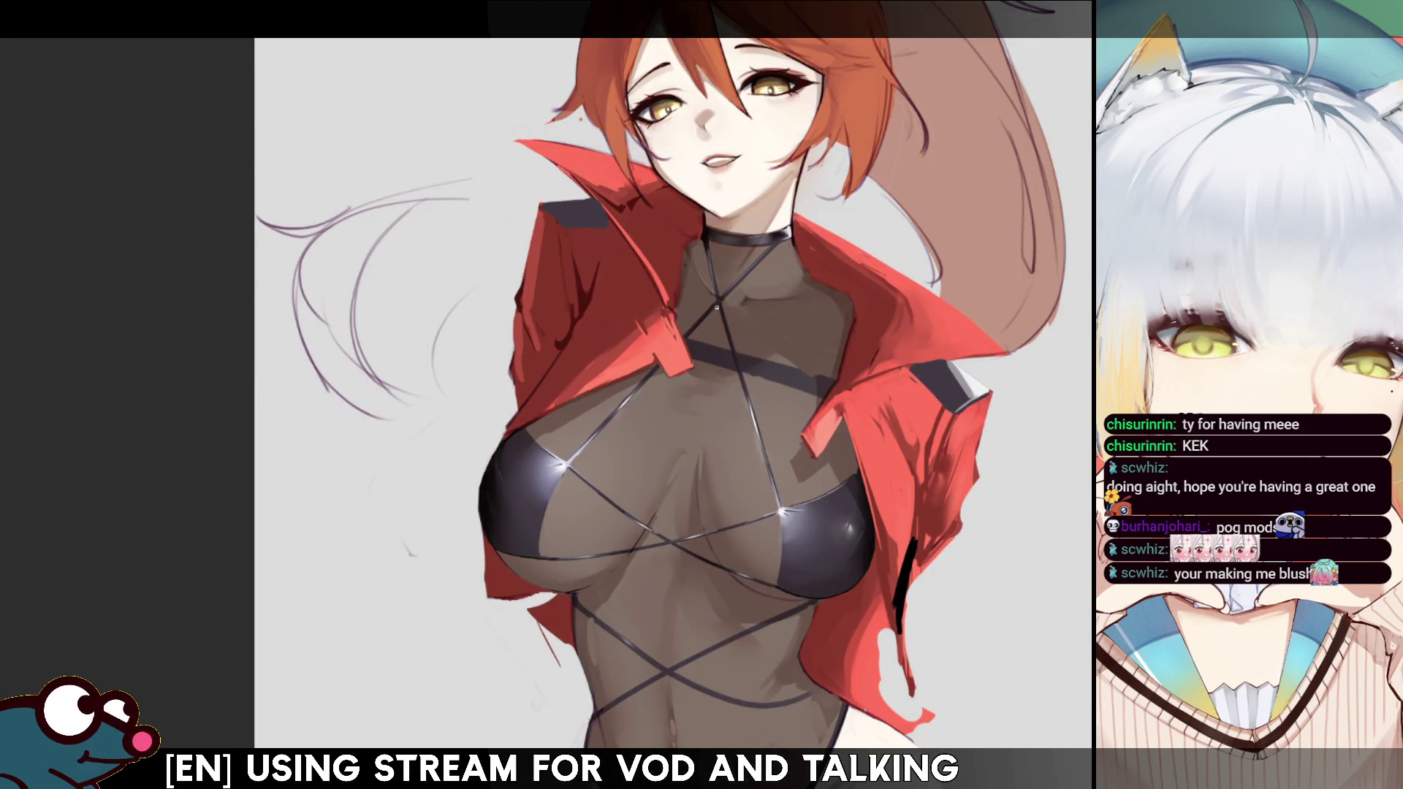
pyautogui.press('h')
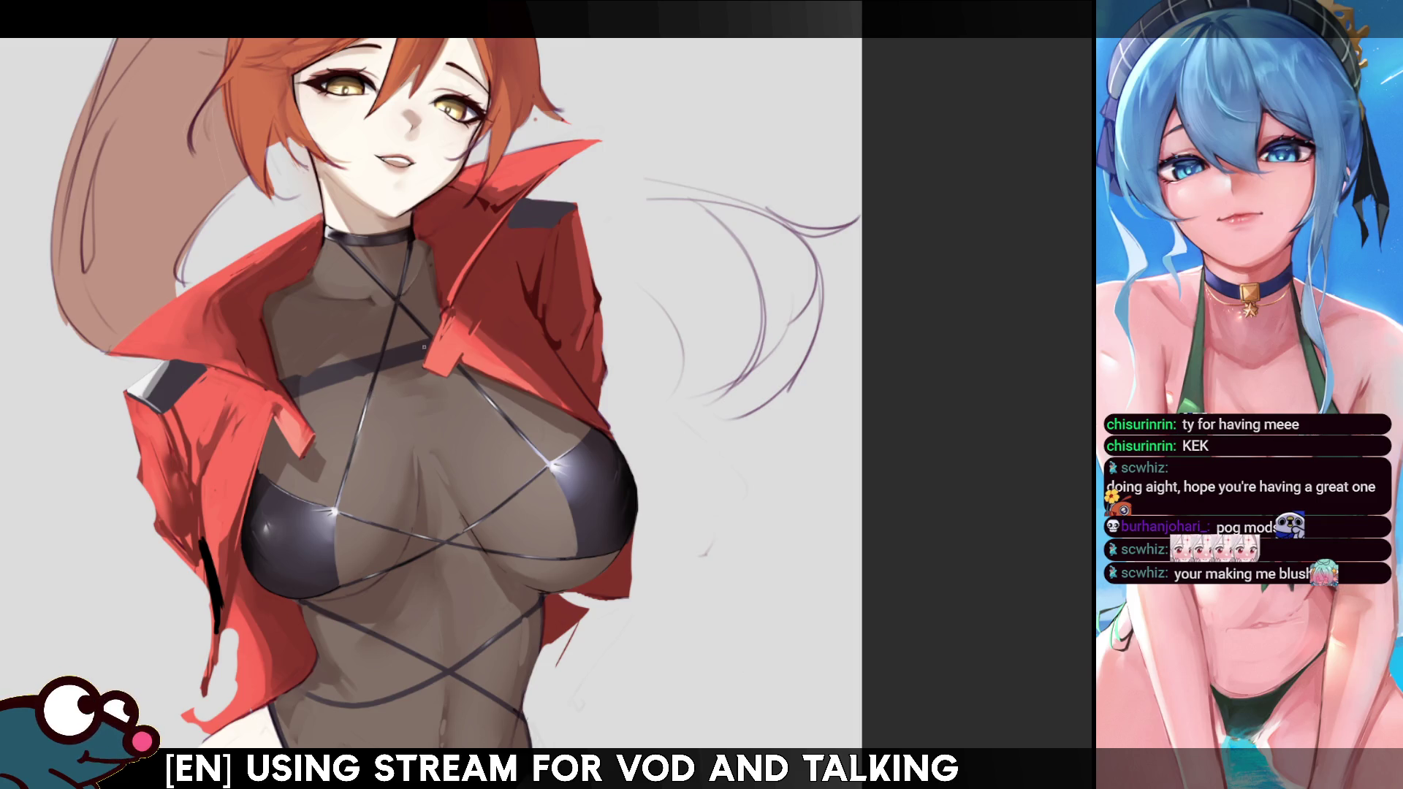
pyautogui.scroll(2, 415, 370)
pyautogui.scroll(-4, 415, 370)
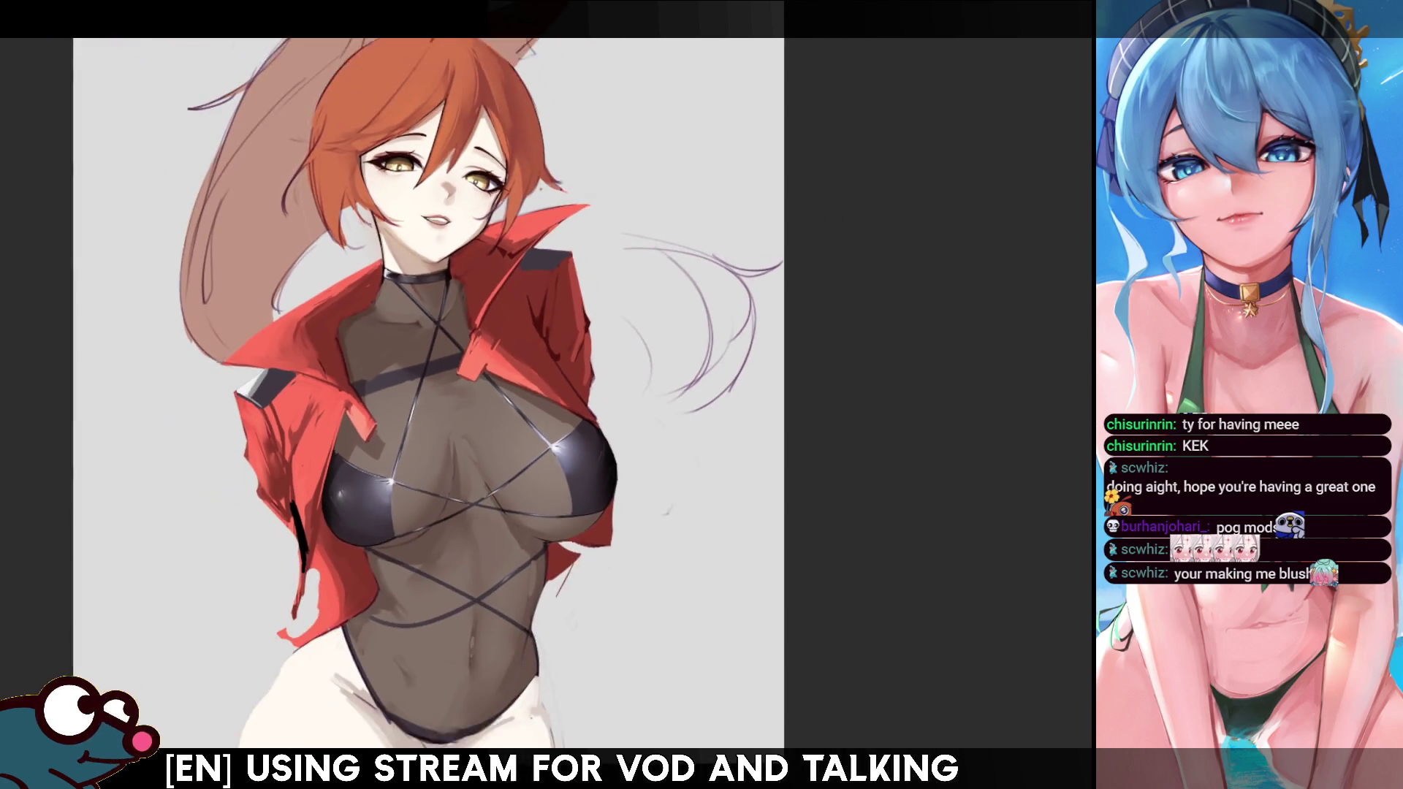
pyautogui.scroll(2, 415, 370)
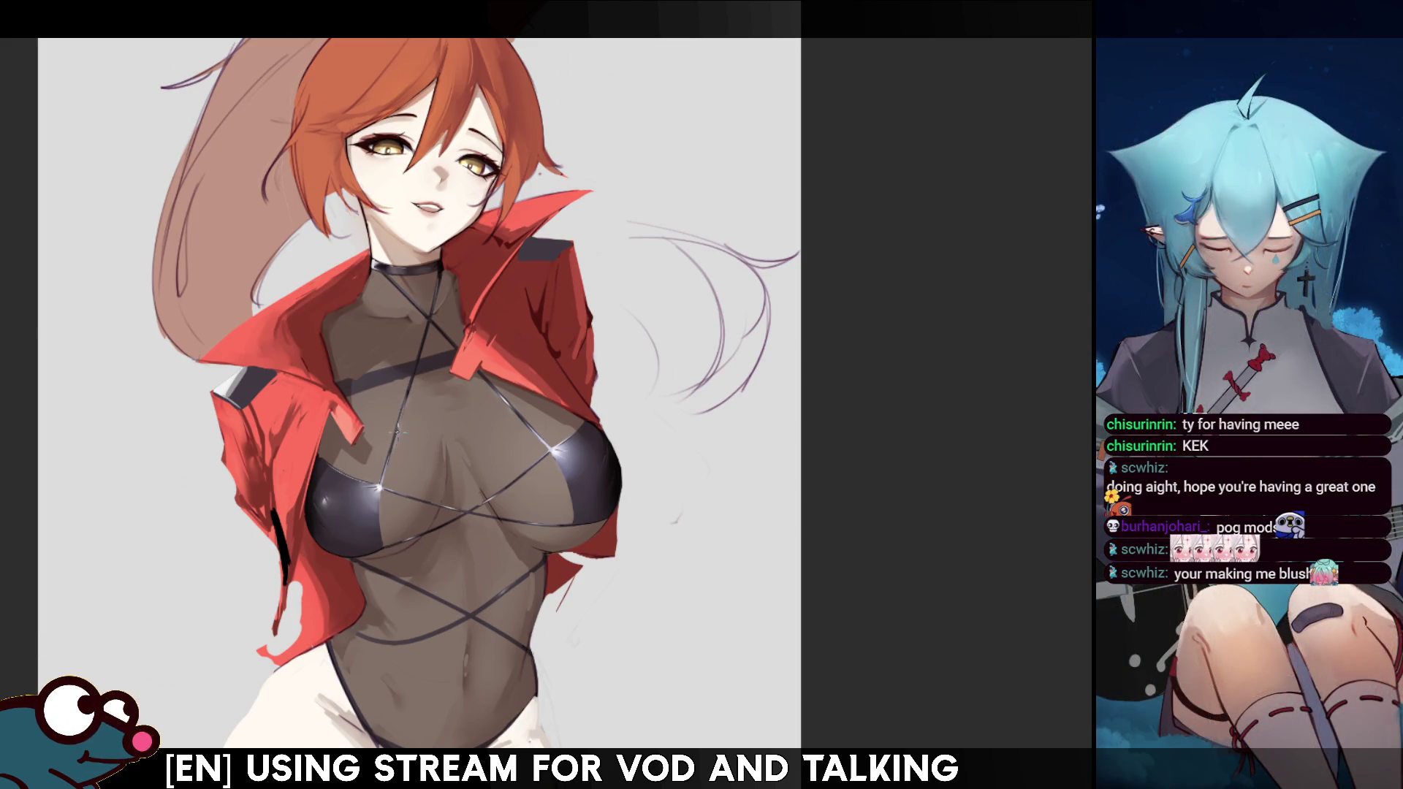
pyautogui.moveTo(404, 405); pyautogui.dragTo(594, 207)
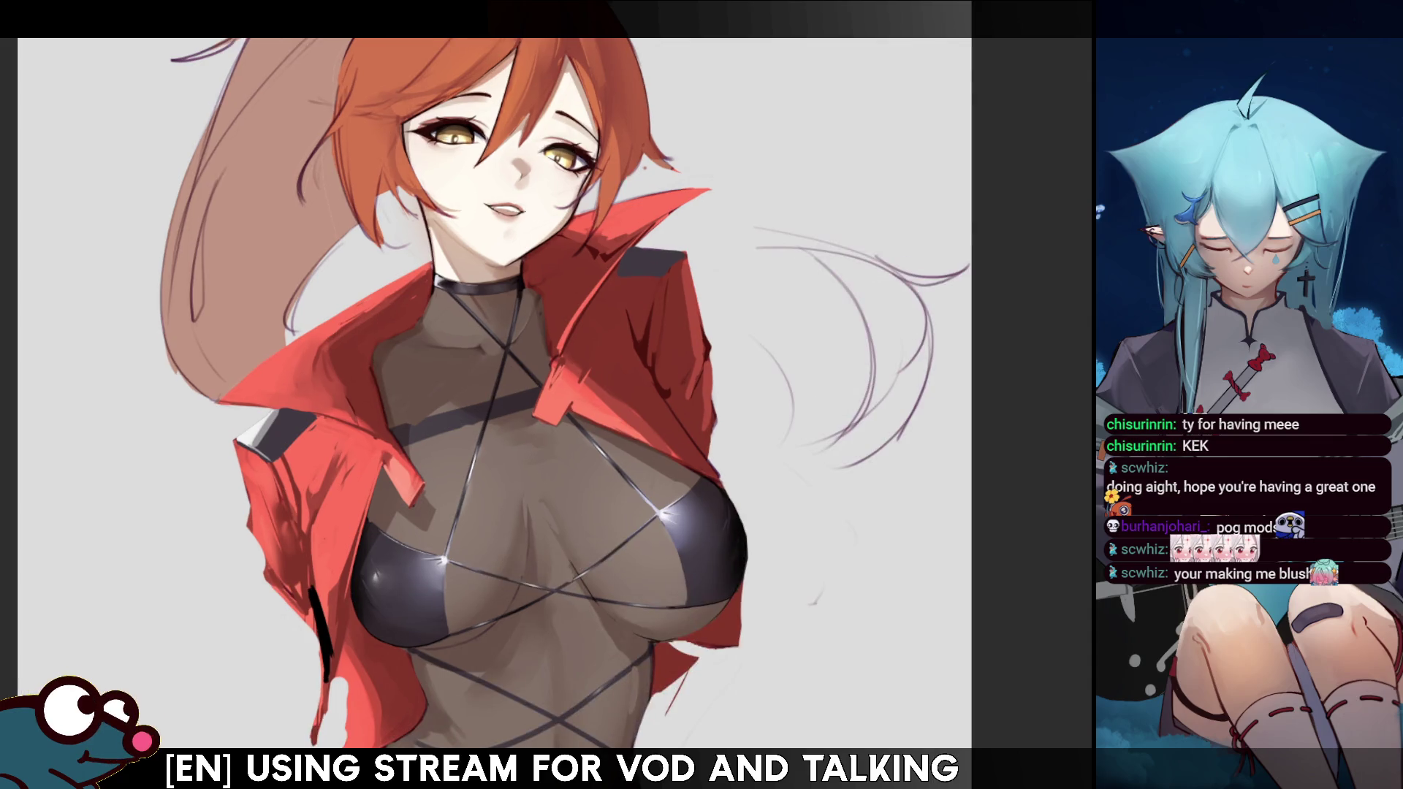
pyautogui.scroll(-3, 499, 395)
pyautogui.scroll(3, 499, 394)
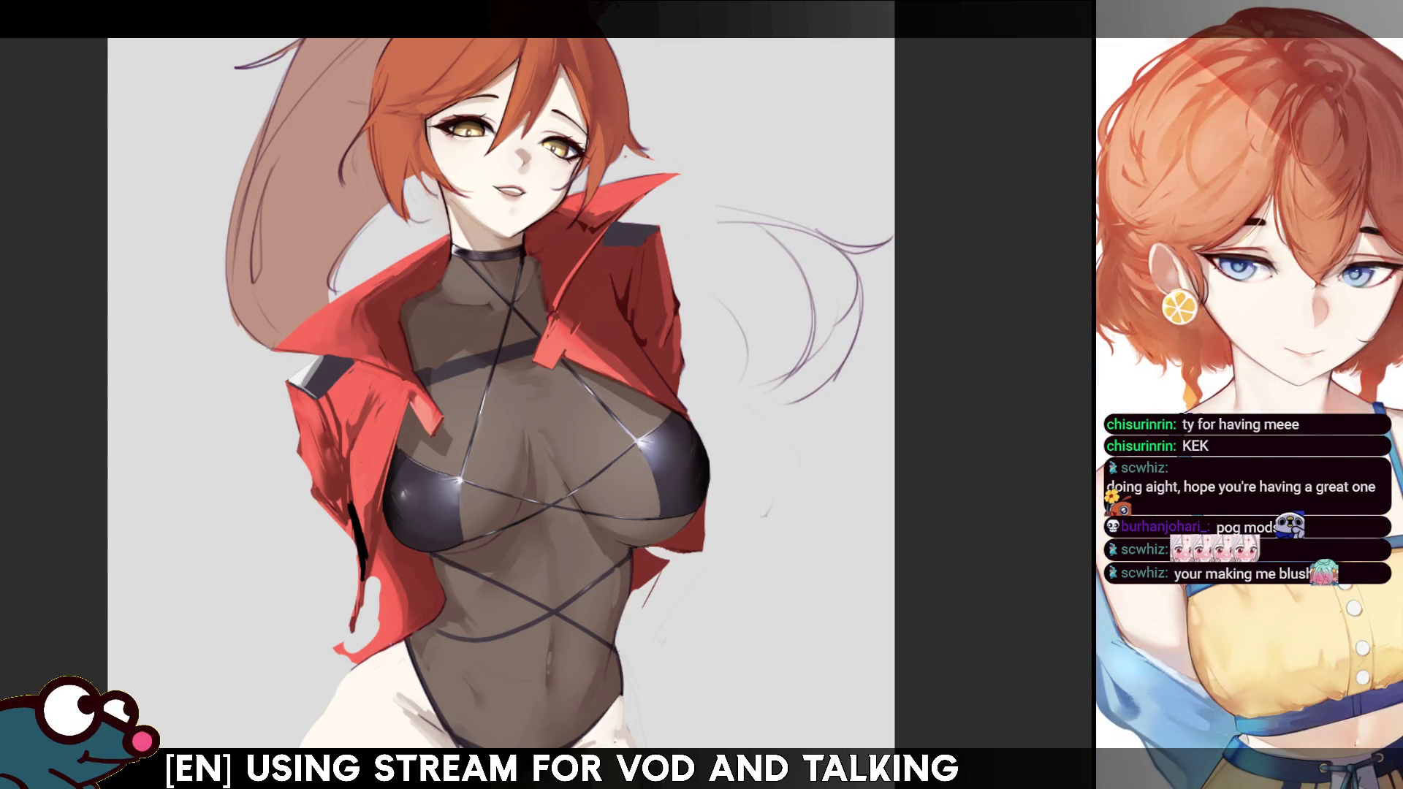
pyautogui.scroll(3, 548, 150)
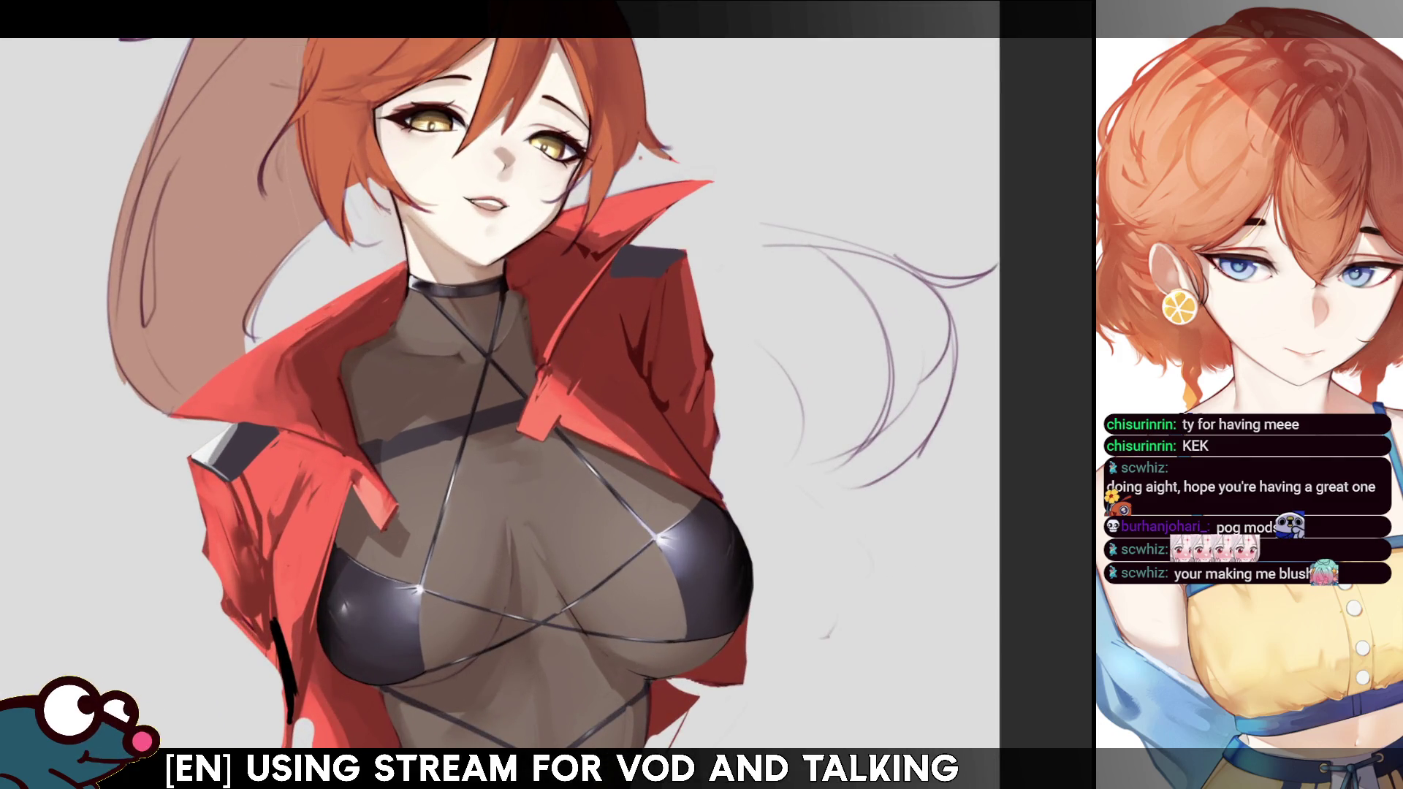